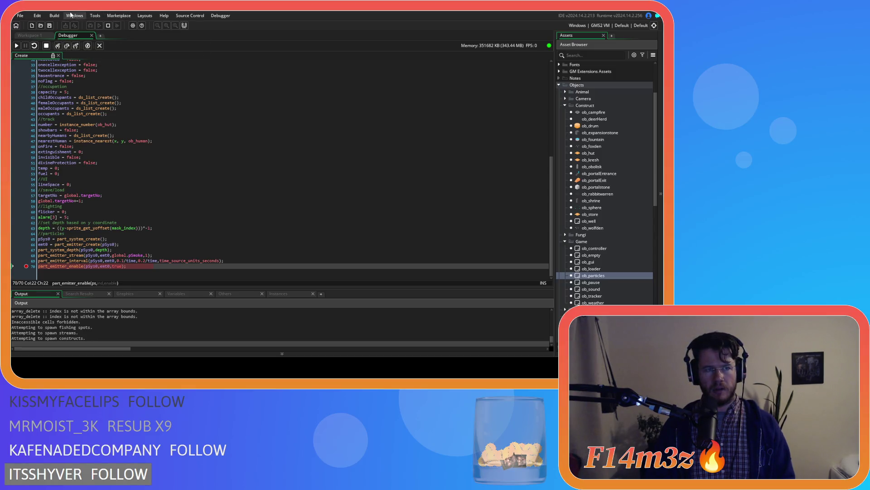
Show the Inspector panel for ob_particles via the Windows menu, then close it
click(117, 16)
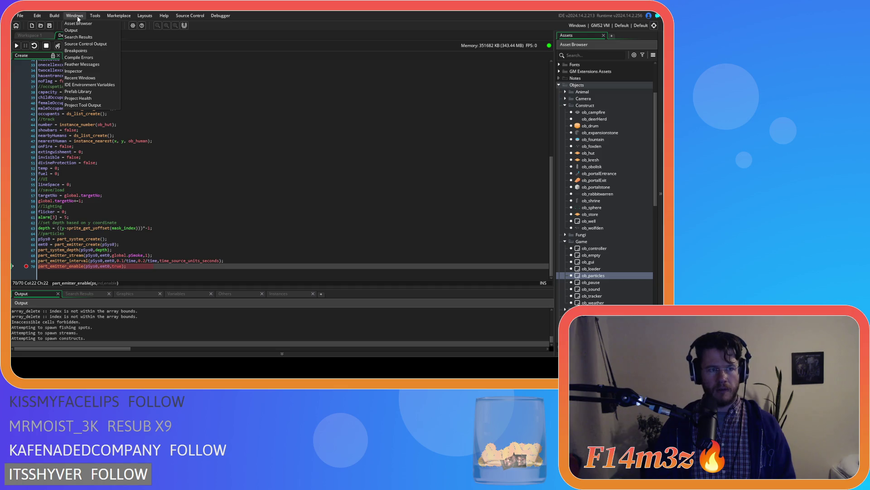
click(86, 71)
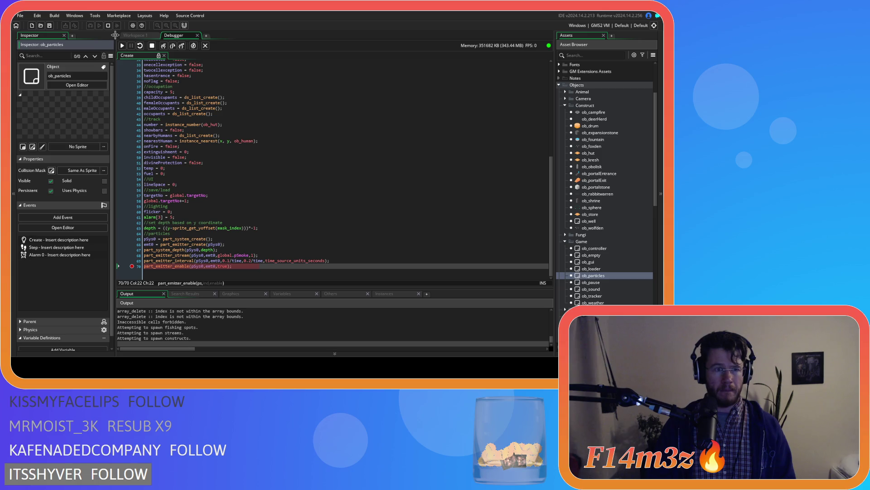
click(64, 35)
Back in the workspace, open the ob_particles object's Create event code
click(40, 35)
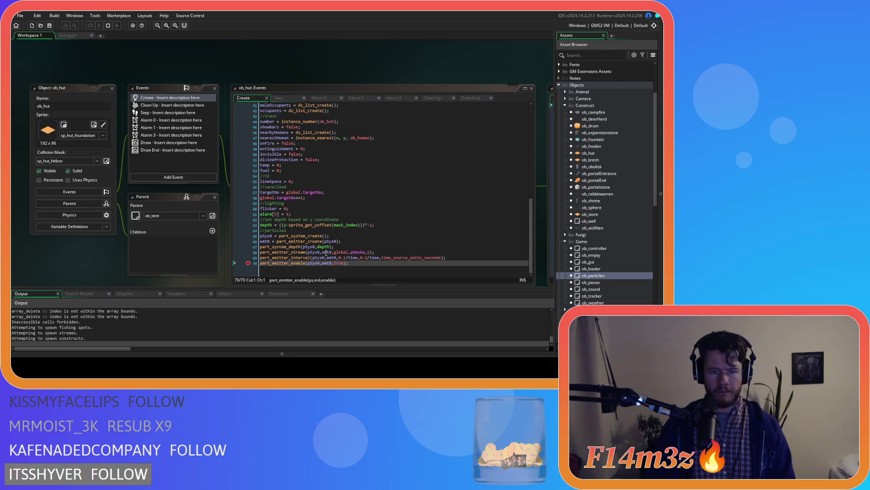
double_click(597, 276)
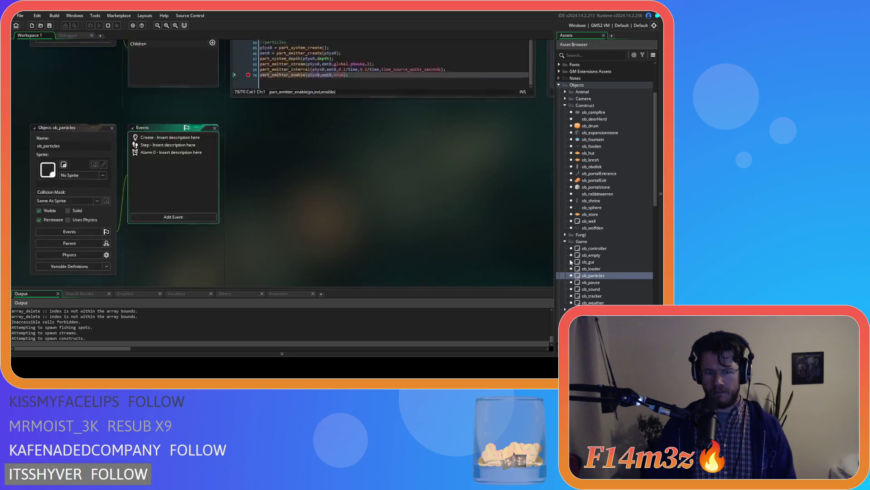
double_click(150, 98)
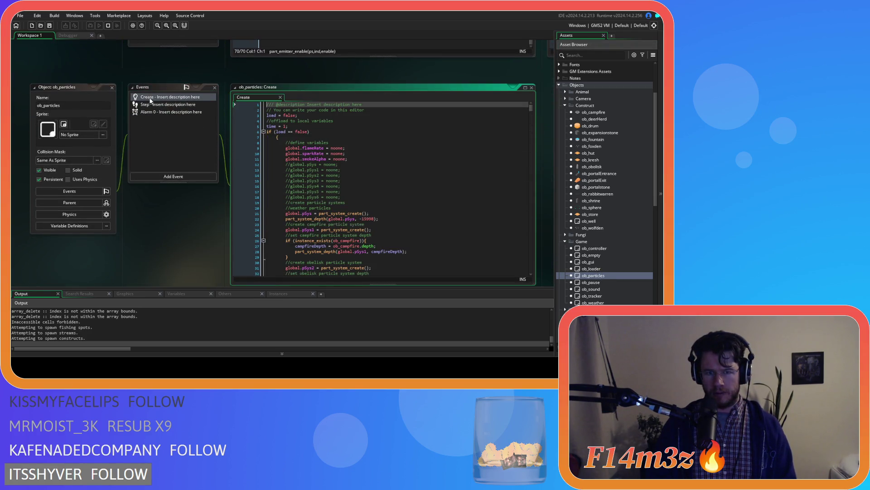
Review the particle system depths and emitter setup, focusing on the front particle system creation line
scroll(321, 168, down, 5)
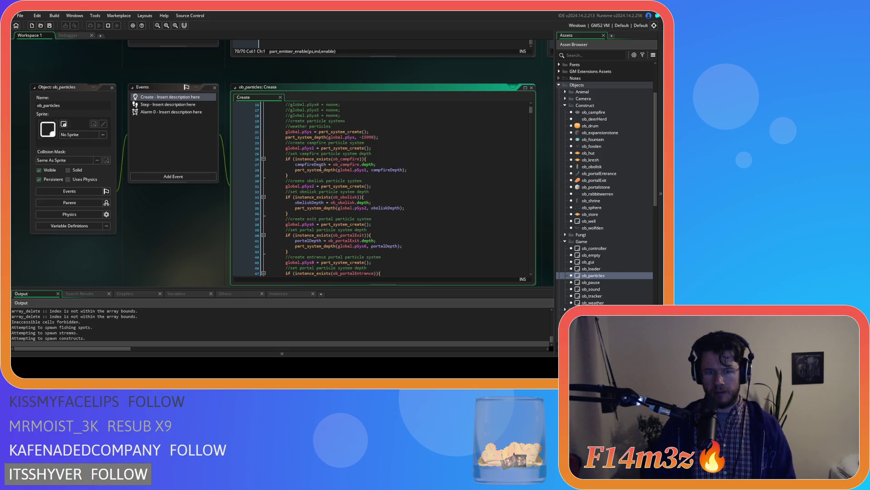
mouse_move(307, 148)
scroll(307, 148, down, 4)
mouse_move(308, 116)
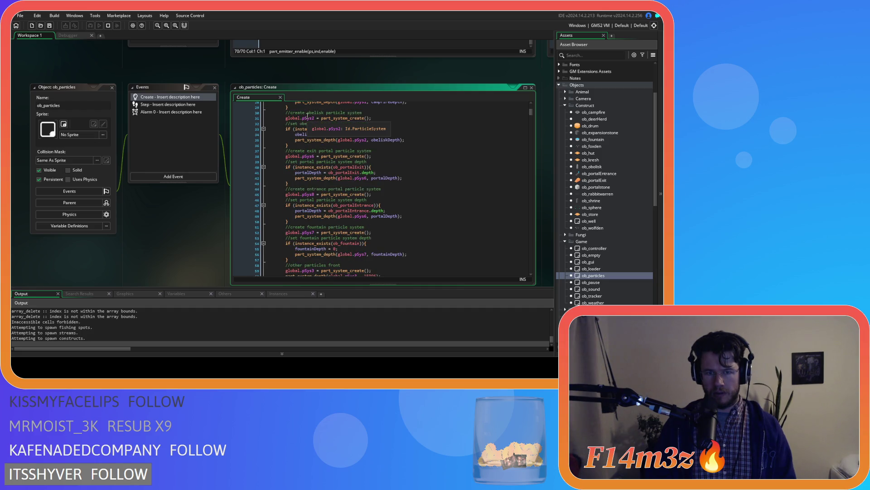
scroll(340, 211, down, 8)
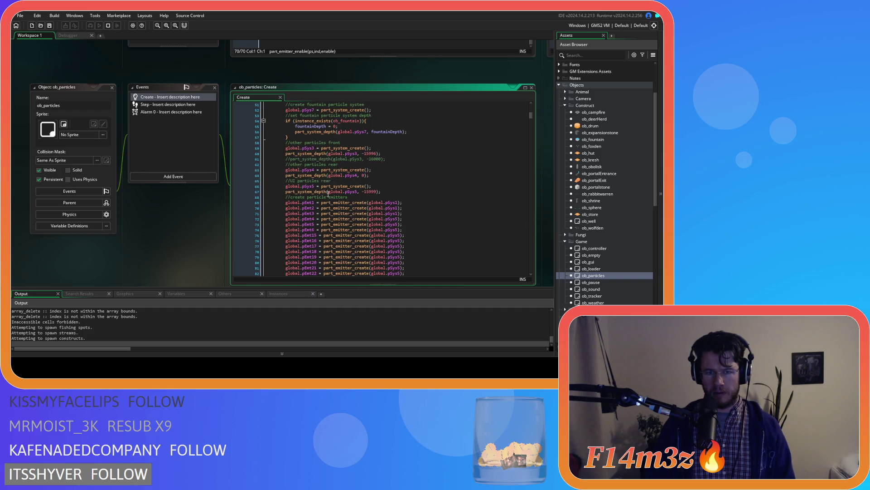
scroll(340, 211, down, 12)
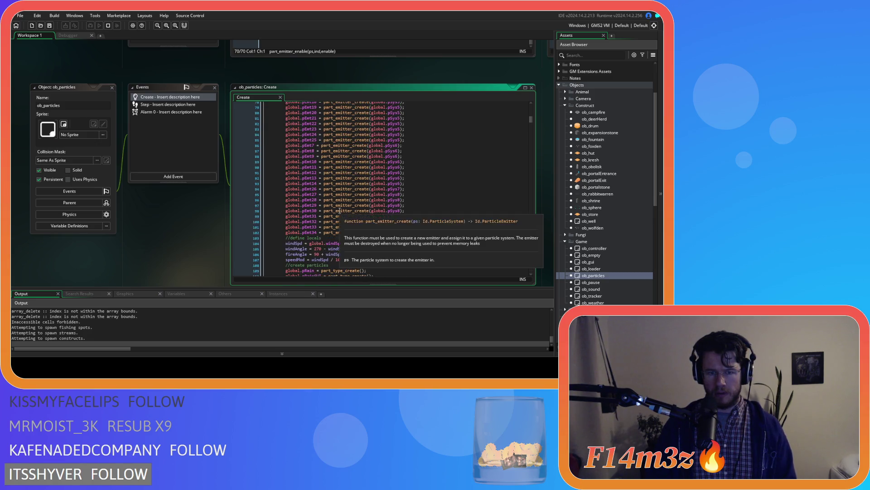
scroll(340, 211, up, 4)
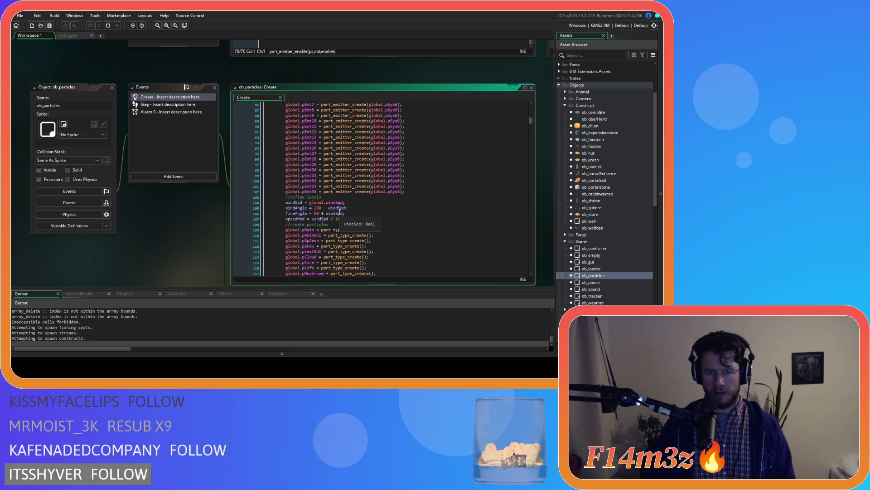
scroll(340, 210, up, 3)
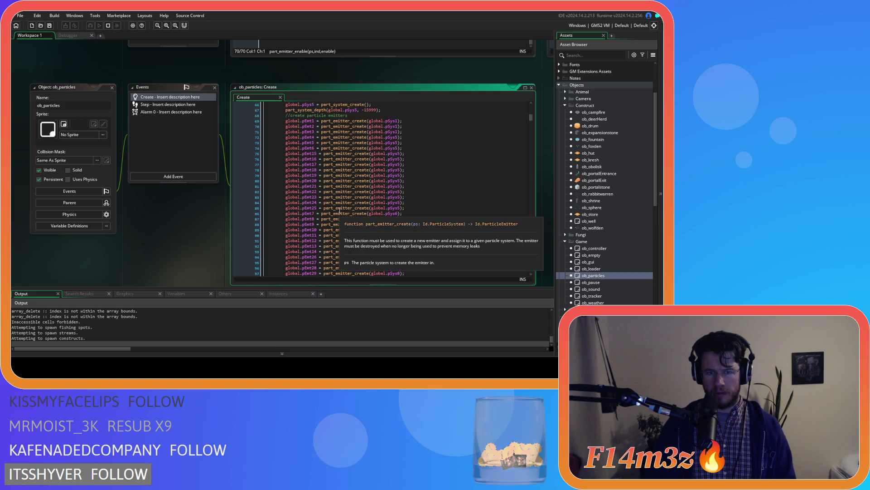
scroll(340, 211, up, 7)
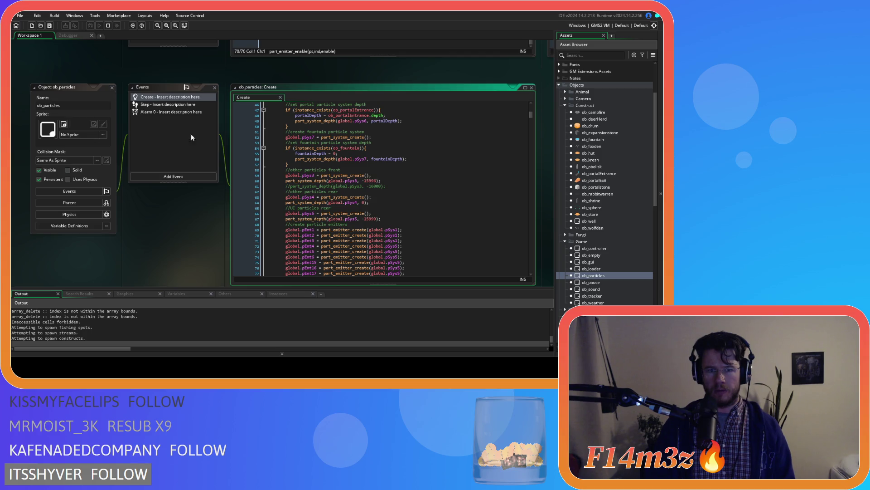
click(334, 175)
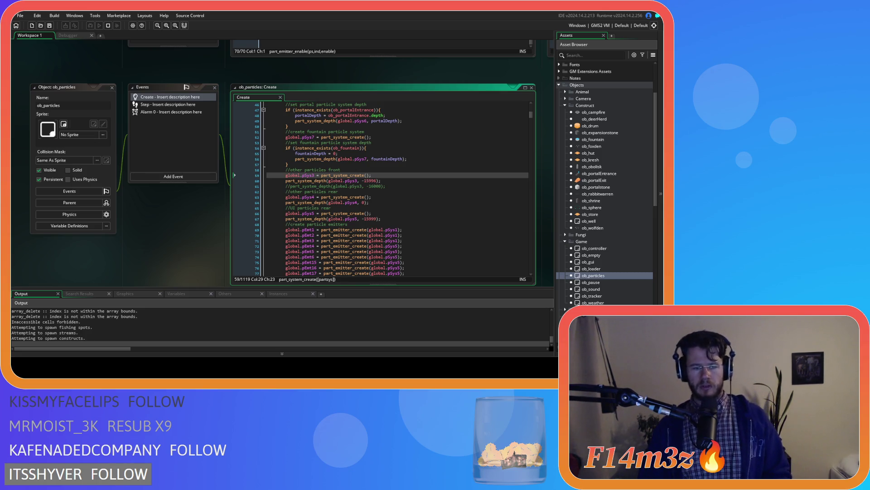
Delete part_emitter_destroy(pSys0,emt0) from ob_hut's Clean Up event
scroll(196, 201, up, 3)
scroll(197, 200, up, 1)
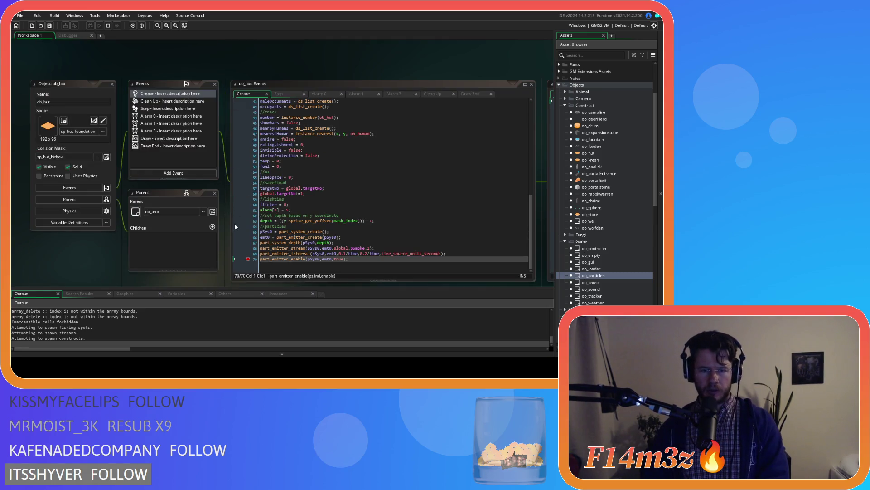
scroll(393, 139, up, 3)
scroll(248, 185, up, 3)
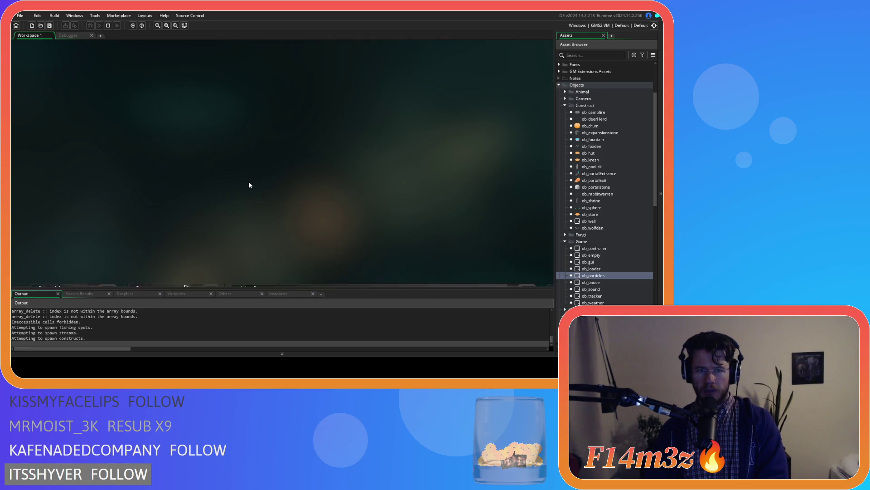
scroll(491, 192, down, 2)
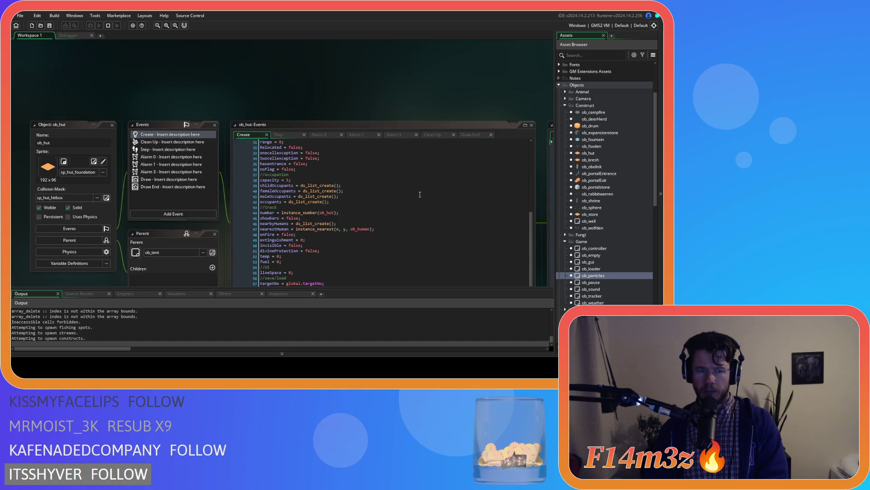
click(172, 142)
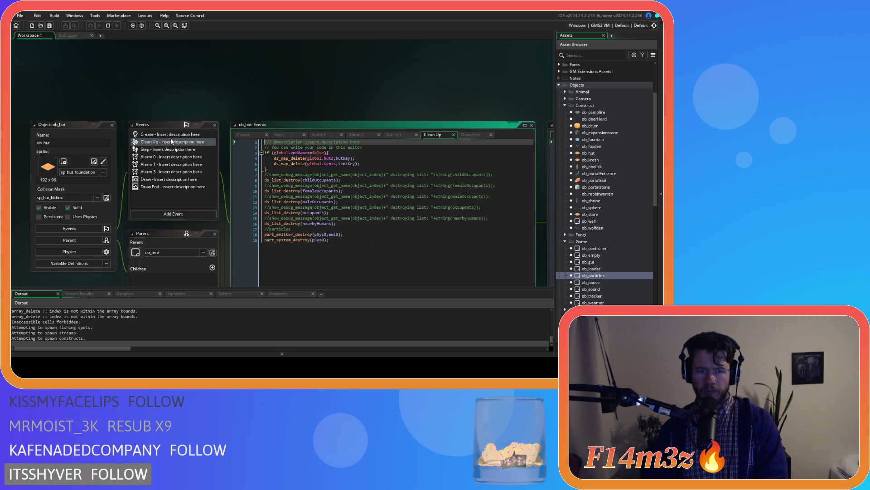
click(352, 242)
drag(350, 230, 351, 236)
key(BackSpace)
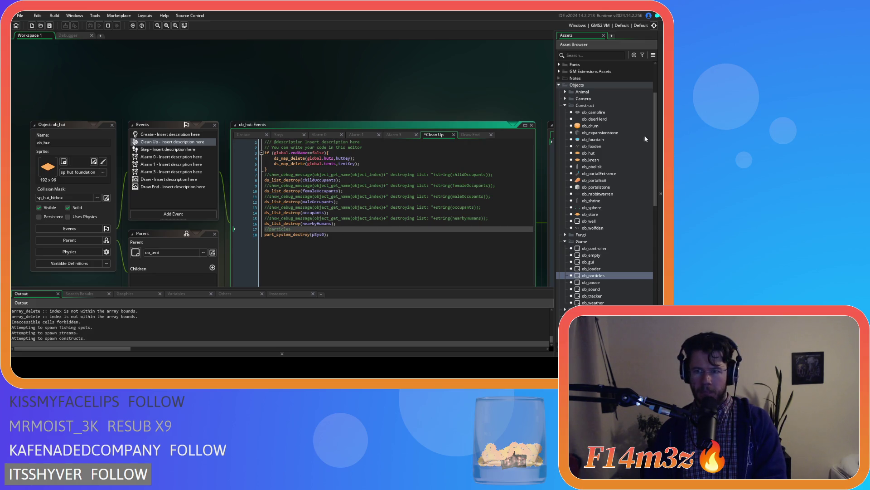
Delete the same part_emitter_destroy line from ob_kresh's Clean Up, keeping part_system_destroy(pSys0)
scroll(604, 245, up, 2)
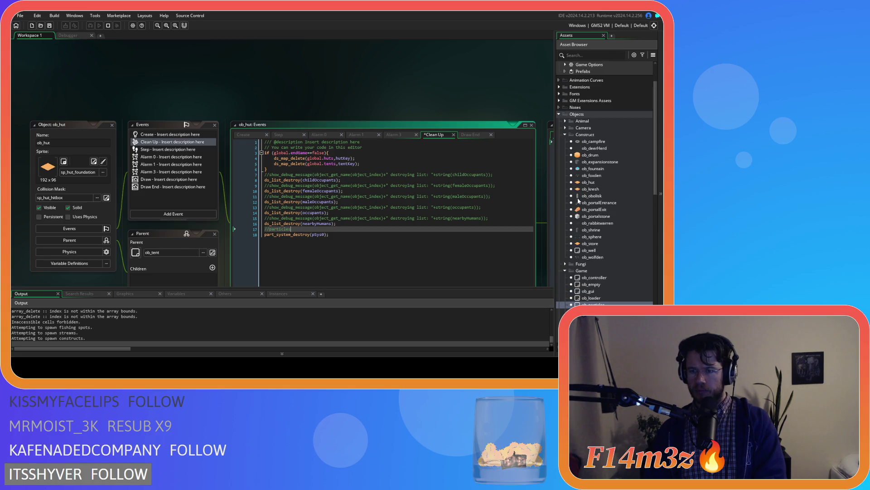
double_click(592, 189)
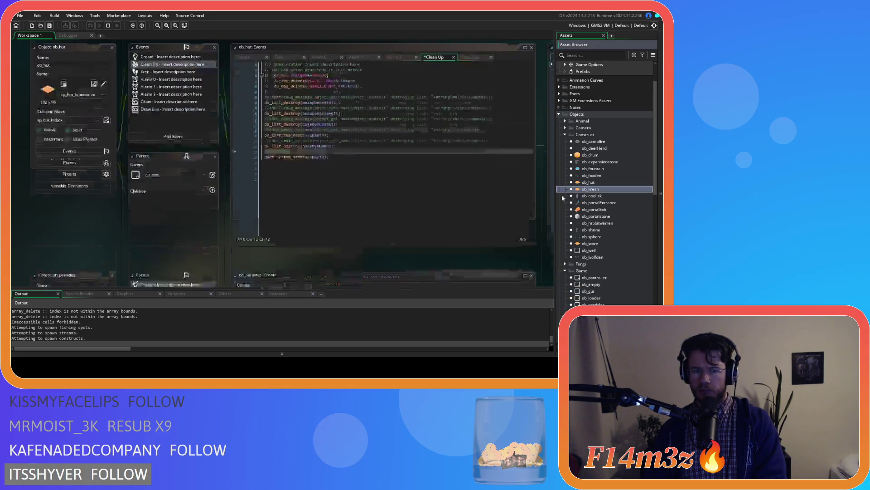
click(341, 72)
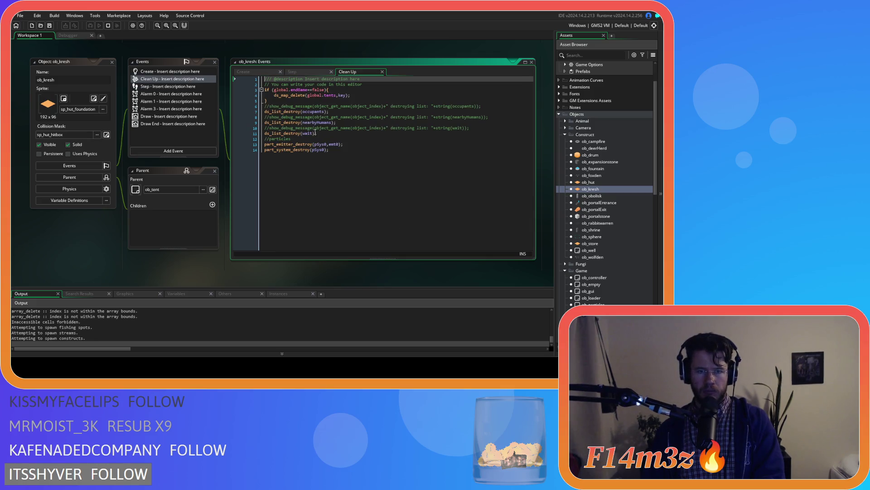
click(248, 145)
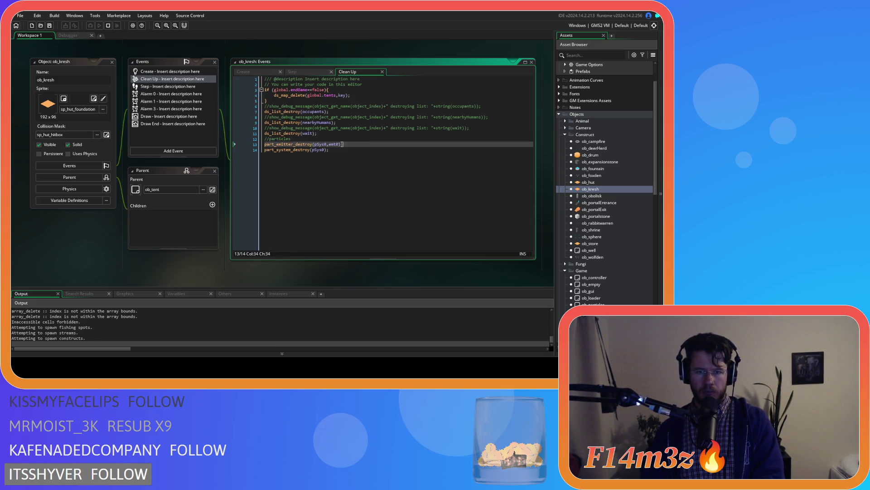
key(Delete)
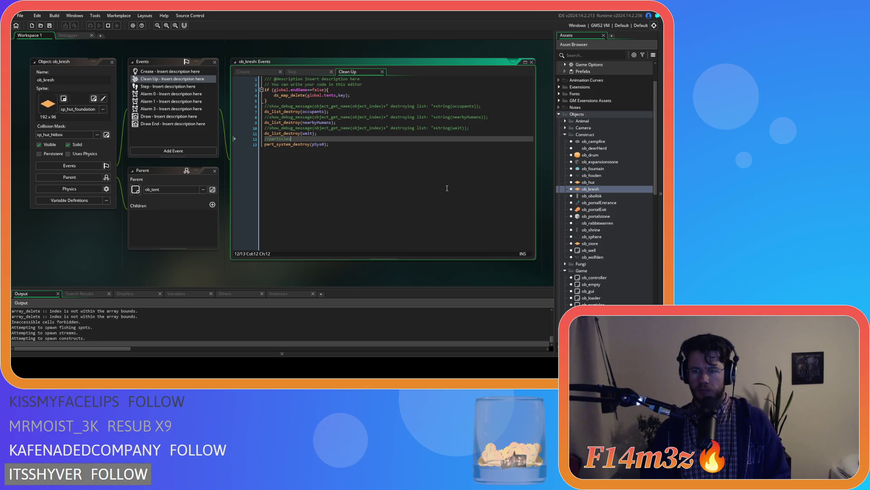
click(445, 188)
scroll(597, 229, down, 10)
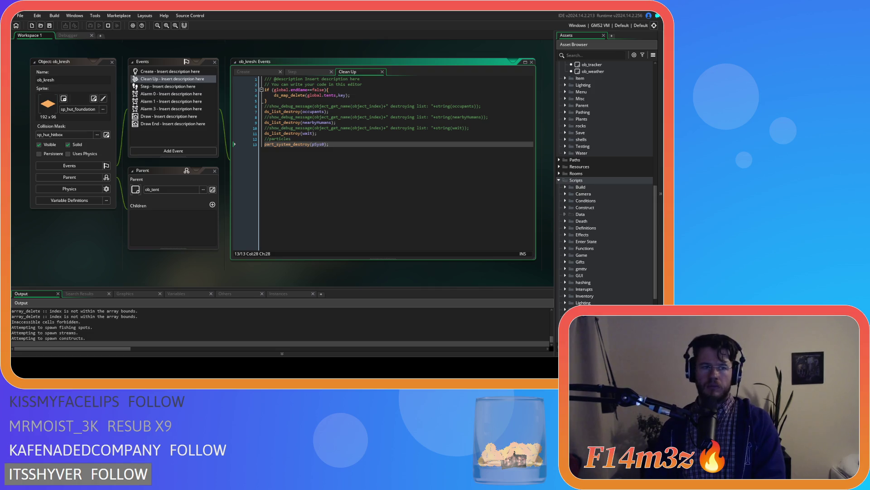
click(66, 36)
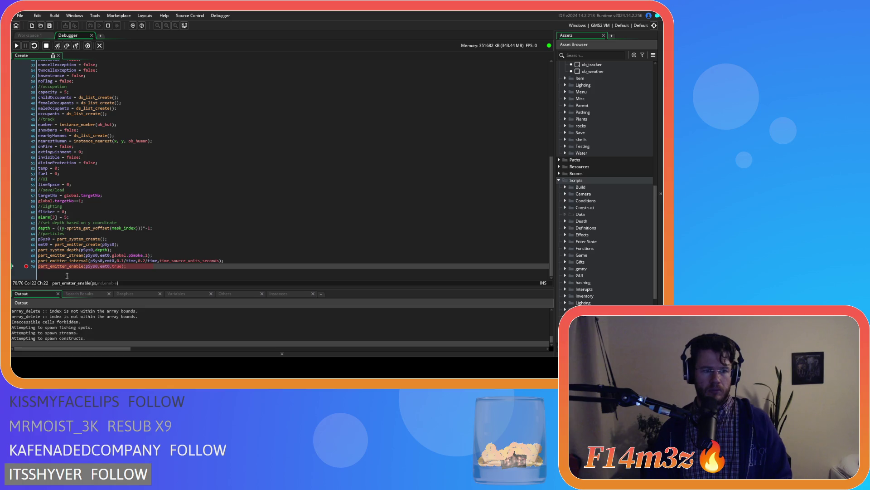
Stop the debug run and remove the breakpoint on line 70 of the hut's Create code
click(46, 46)
click(27, 269)
click(131, 267)
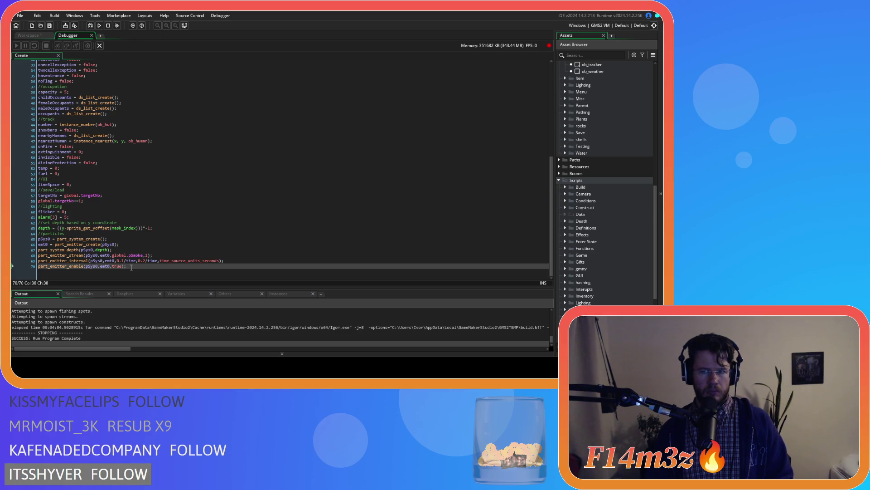
Search the project for the part_emitter_enable line 70 call, finding 3 results
drag(123, 266, 28, 275)
key(ctrl+shift+f)
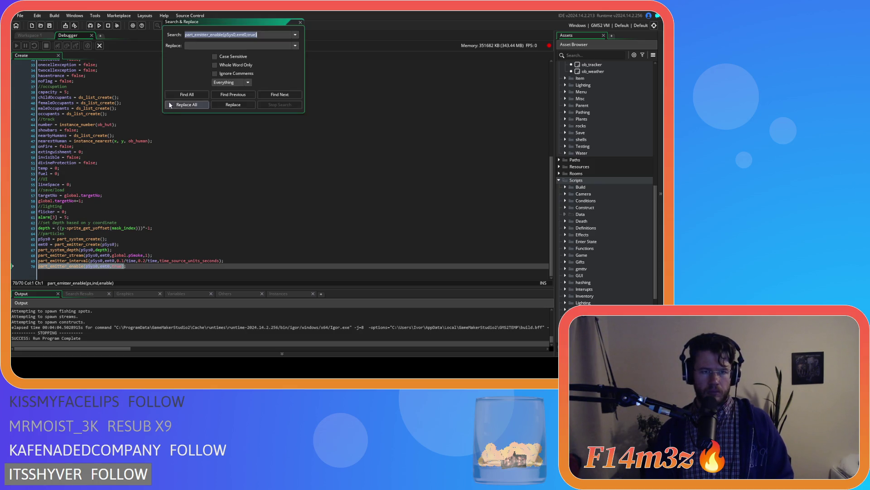
click(178, 93)
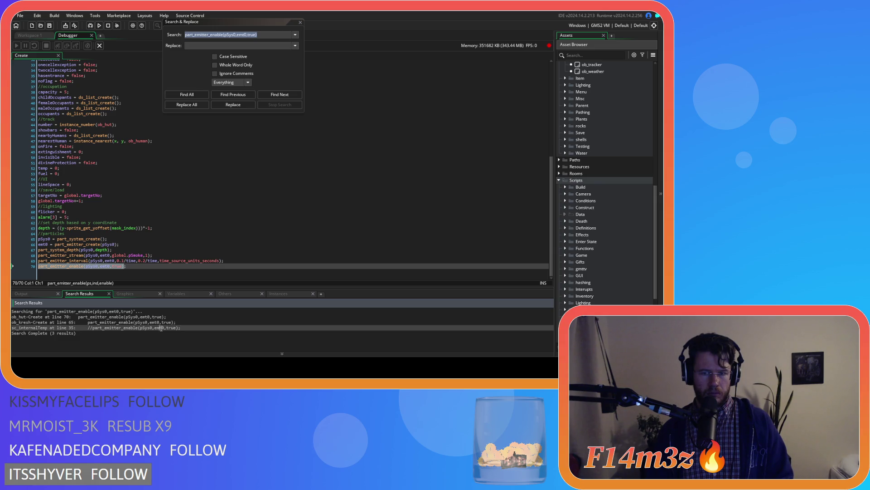
click(302, 21)
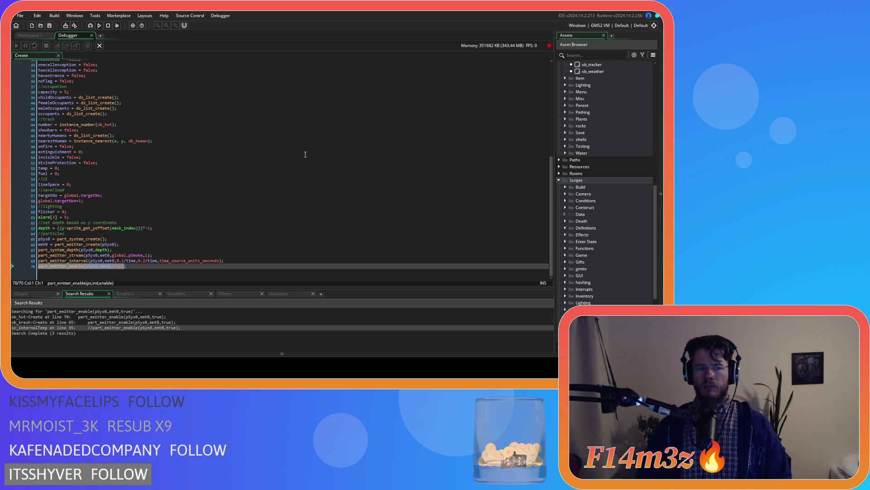
scroll(625, 200, up, 3)
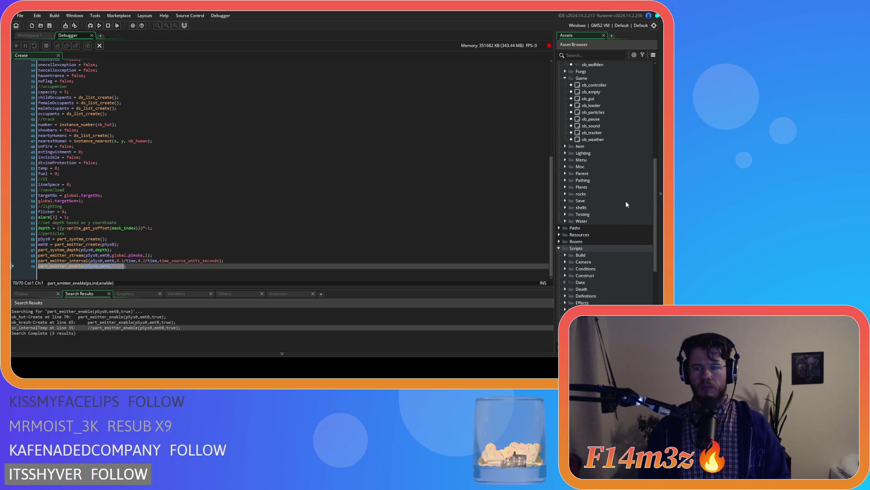
scroll(625, 204, up, 1)
double_click(597, 113)
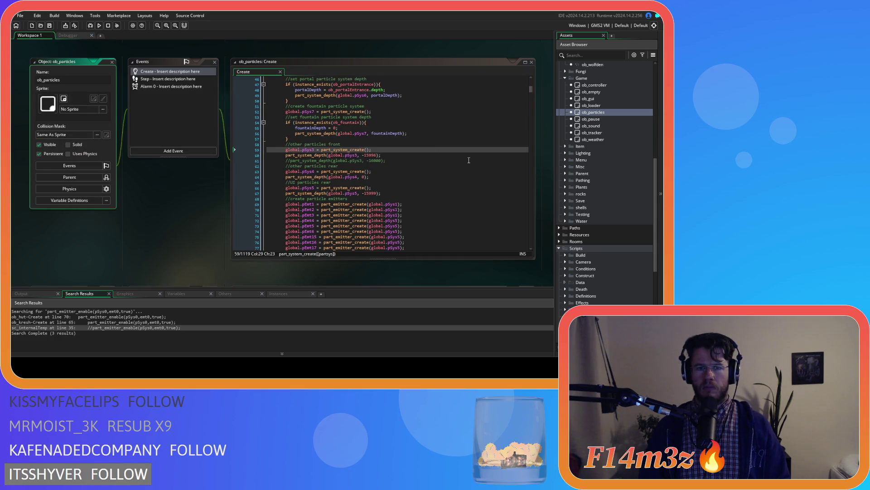
scroll(468, 160, up, 4)
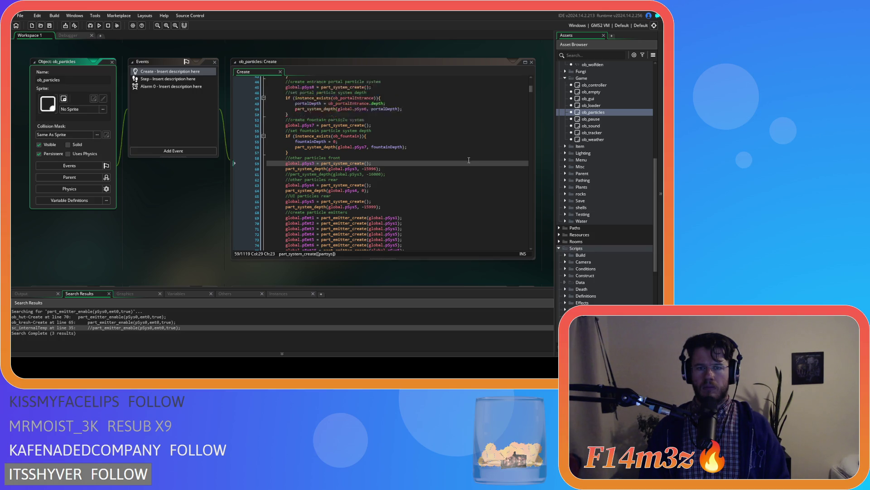
scroll(468, 160, up, 5)
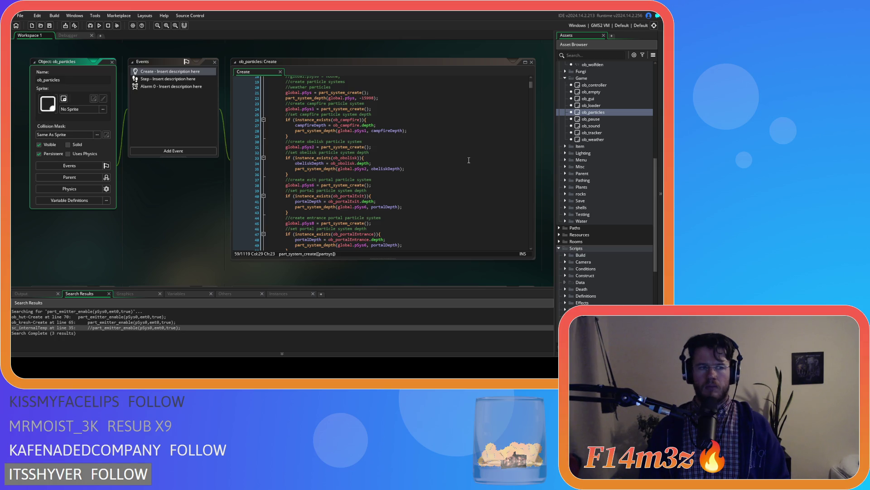
scroll(468, 160, down, 10)
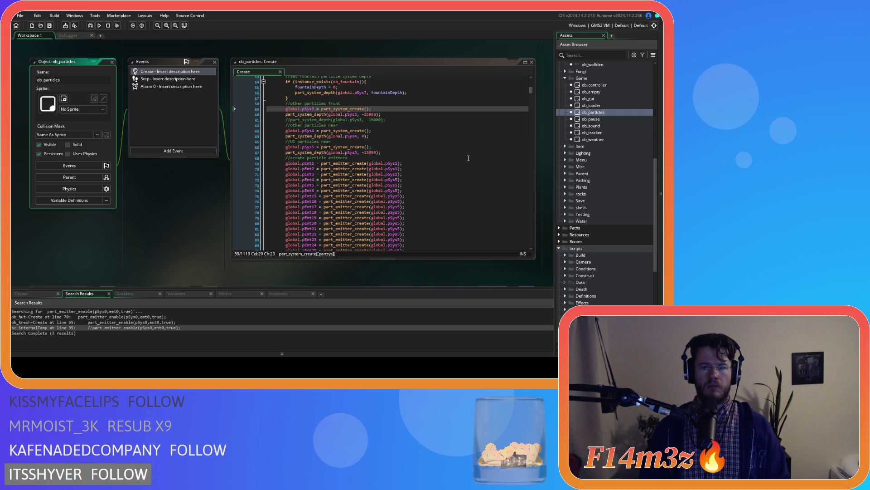
scroll(469, 158, down, 10)
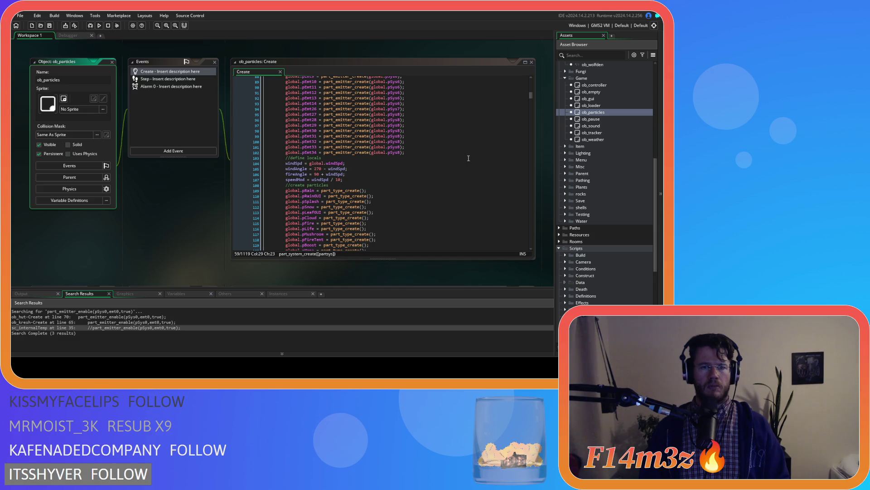
Close all open object and code windows in the workspace
right_click(208, 203)
mouse_move(217, 216)
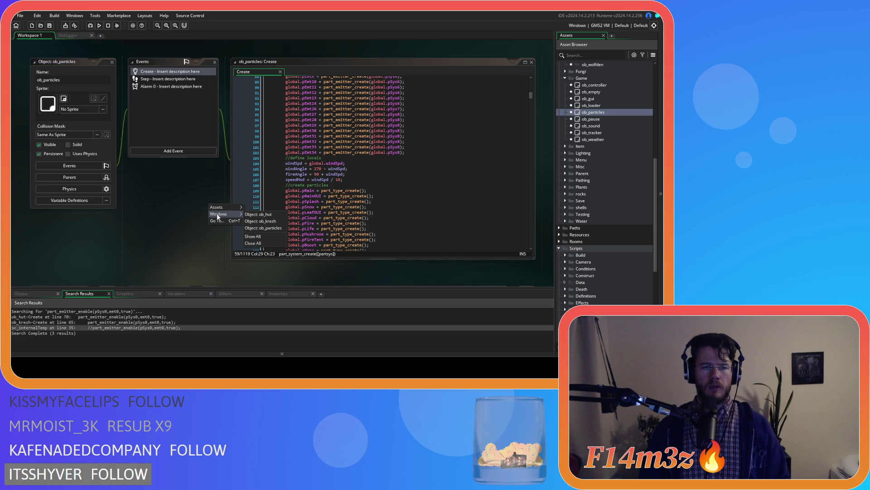
click(270, 243)
scroll(591, 150, down, 3)
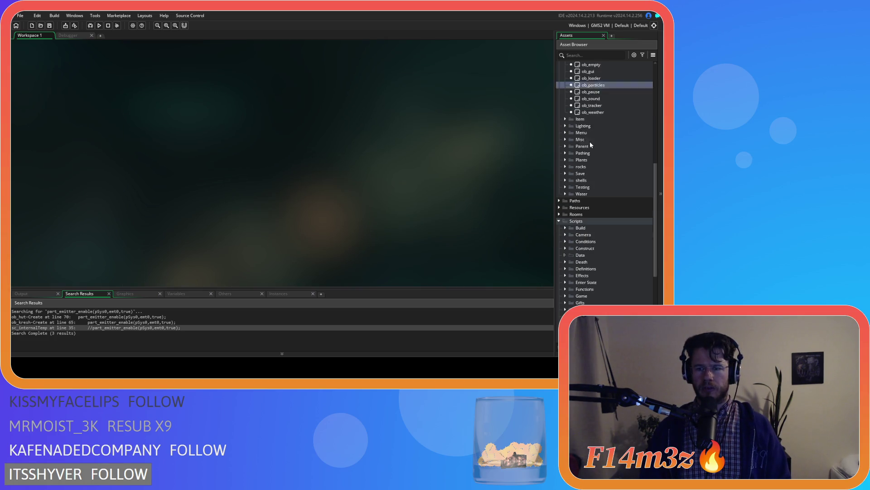
scroll(607, 163, up, 5)
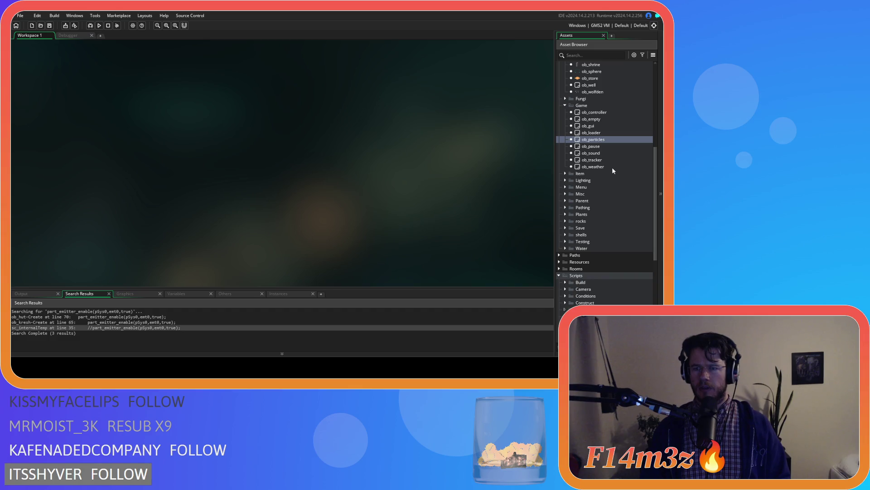
scroll(591, 201, up, 1)
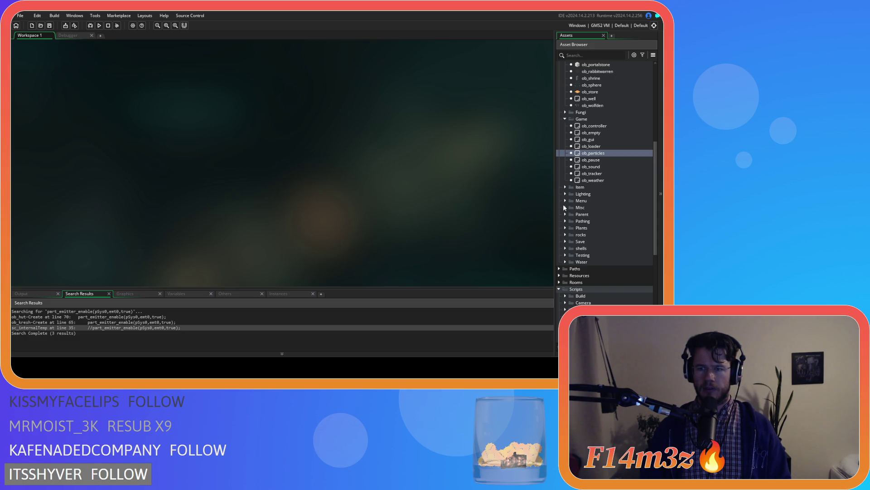
scroll(563, 207, down, 1)
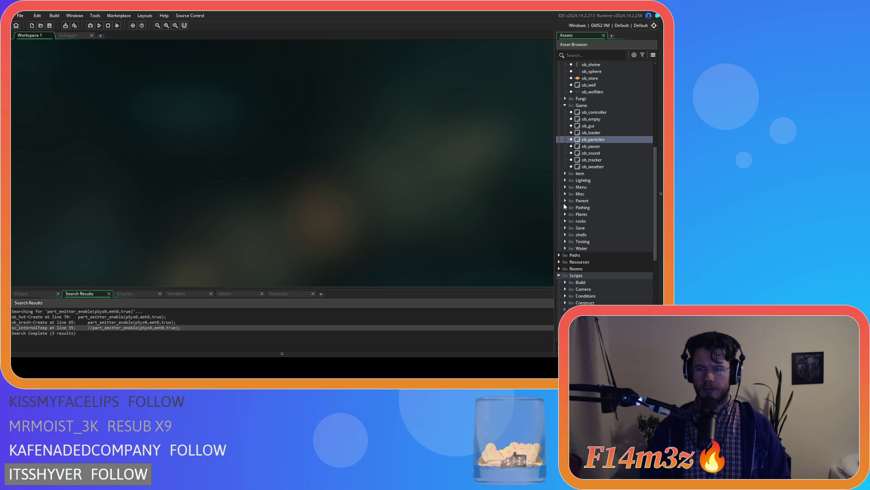
scroll(564, 204, down, 4)
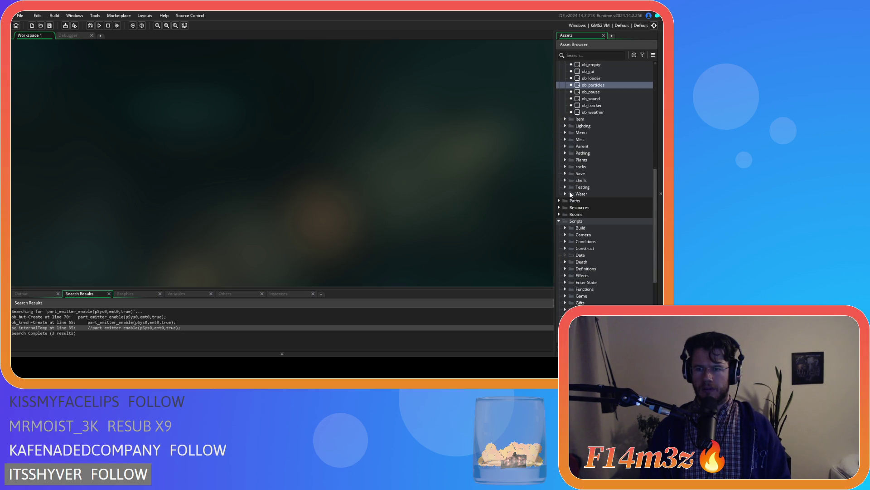
Search ob_save's Key Press - F5 code for 'avesavePar', then close ob_save
click(565, 173)
double_click(585, 186)
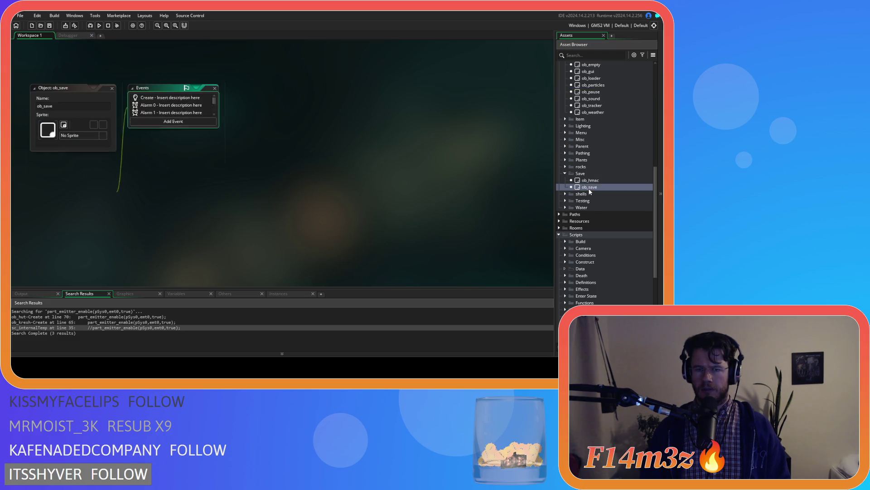
double_click(172, 129)
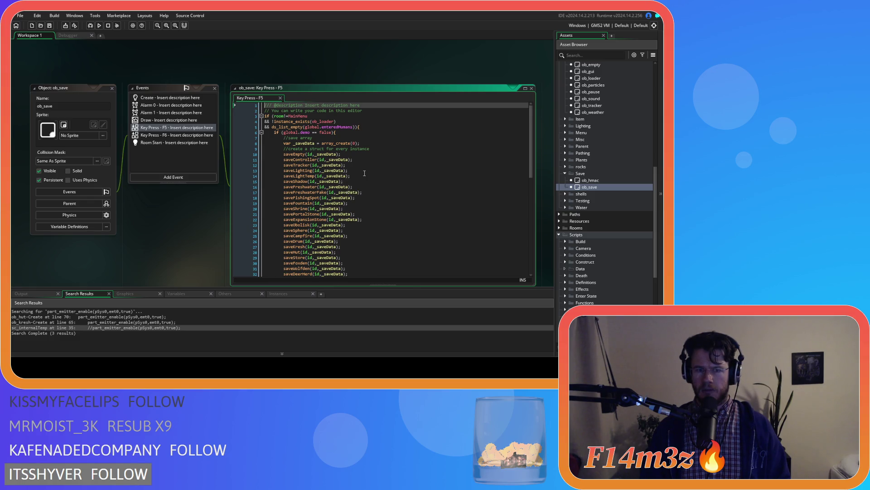
click(365, 171)
key(ctrl+f)
text(a)
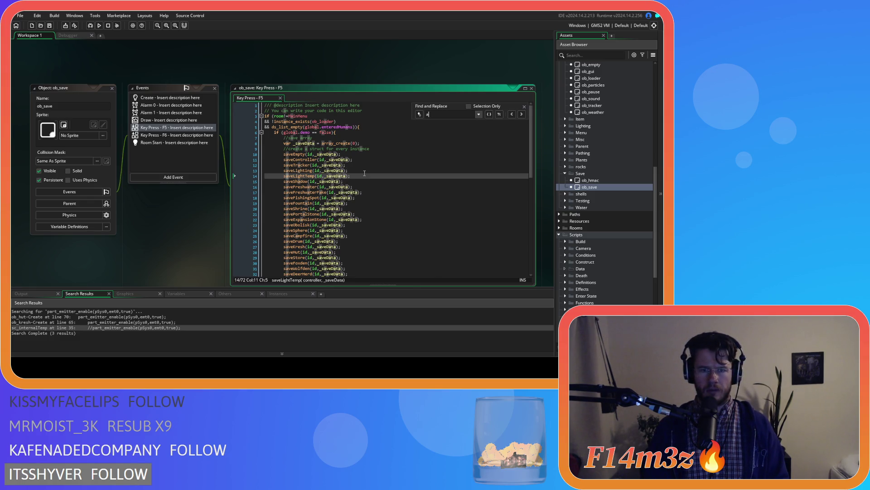
text(vesavePar)
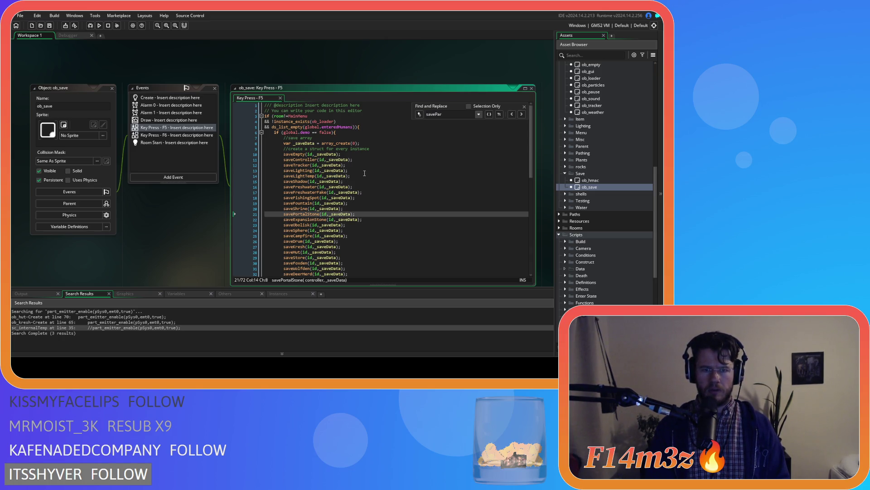
key(Escape)
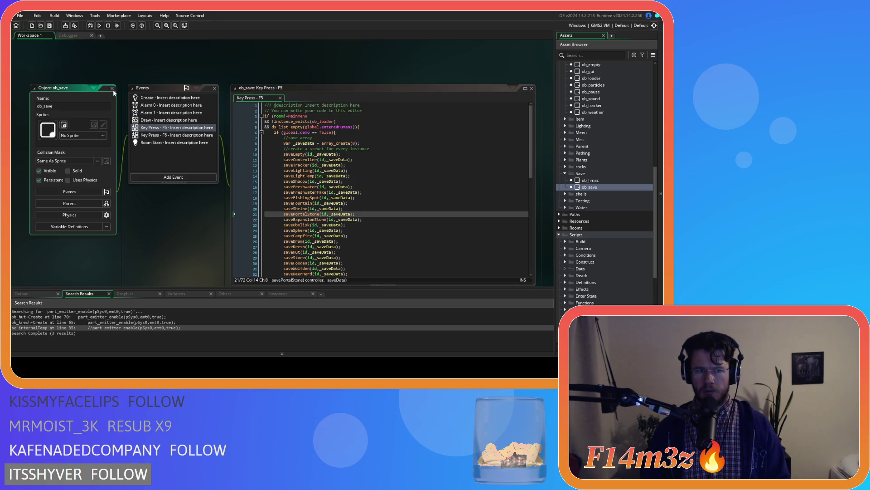
click(112, 88)
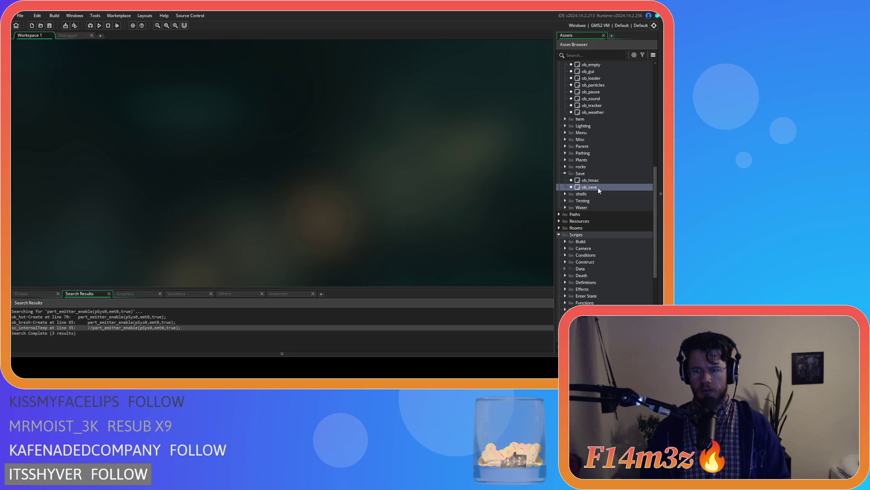
Open ob_menu's Key Press - Enter code and review the instance_create_depth calls near line 104
scroll(599, 187, down, 3)
scroll(567, 255, up, 4)
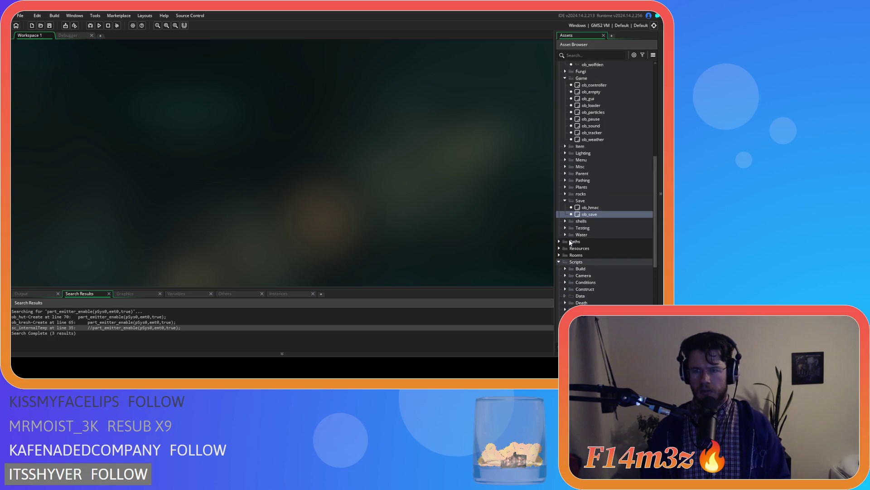
click(565, 214)
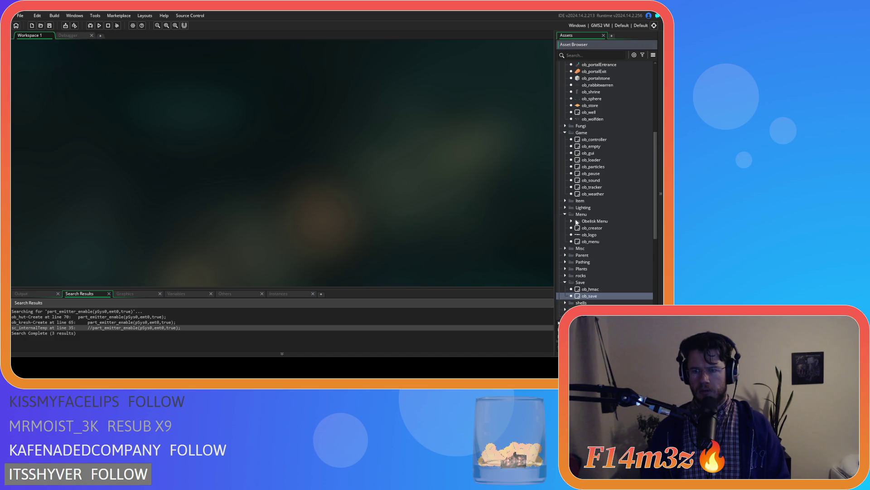
double_click(603, 241)
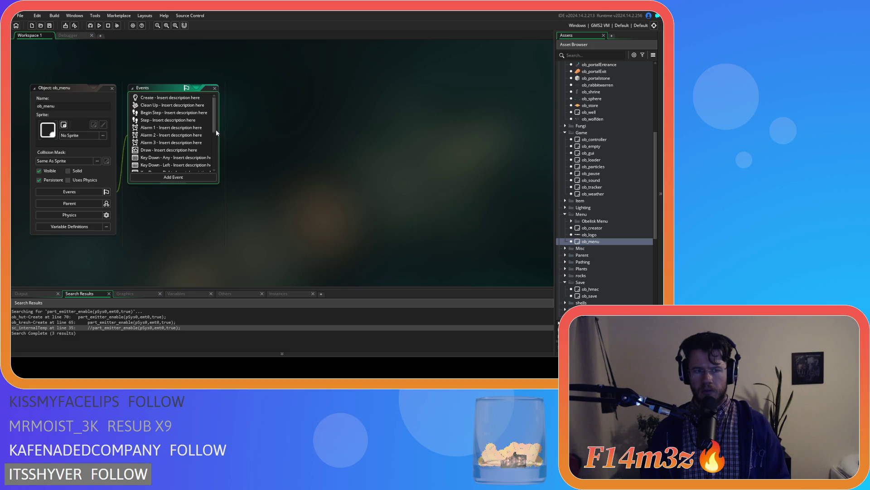
scroll(213, 131, down, 3)
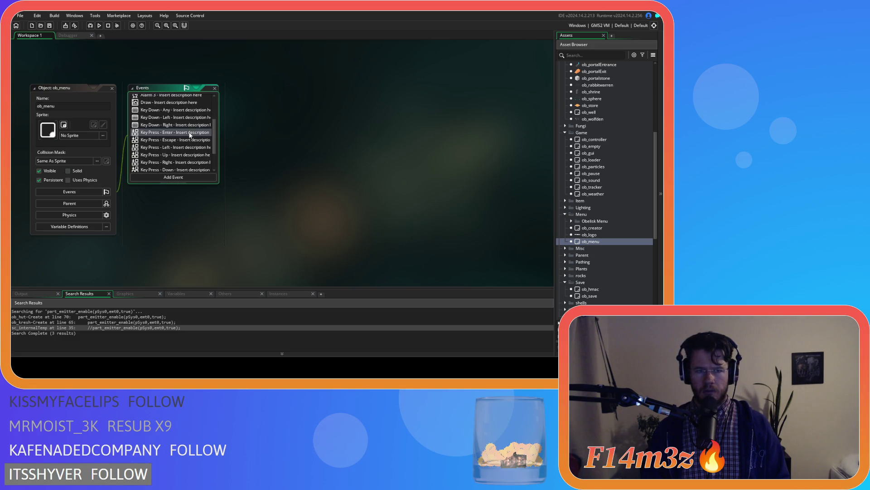
double_click(190, 134)
scroll(387, 174, down, 10)
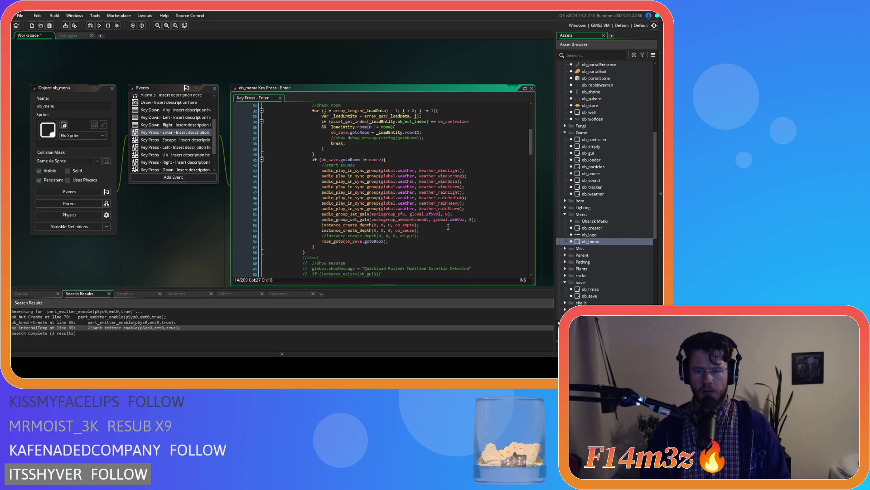
scroll(448, 227, down, 20)
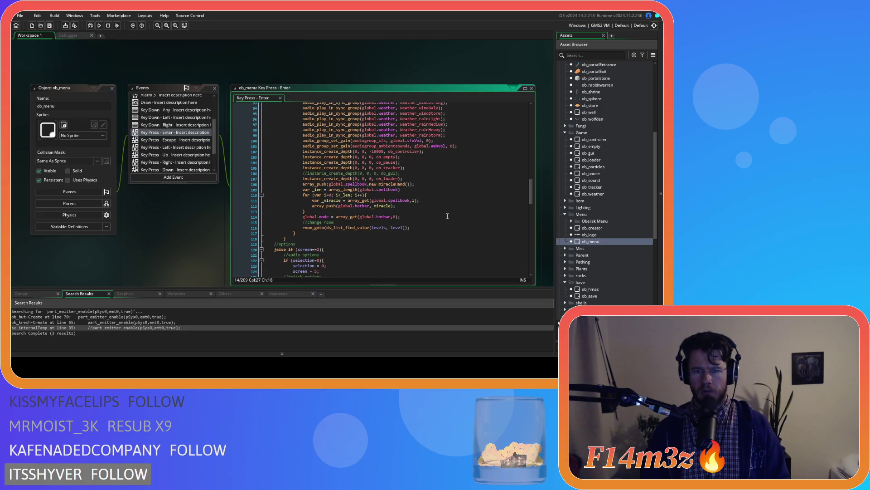
click(439, 168)
click(438, 162)
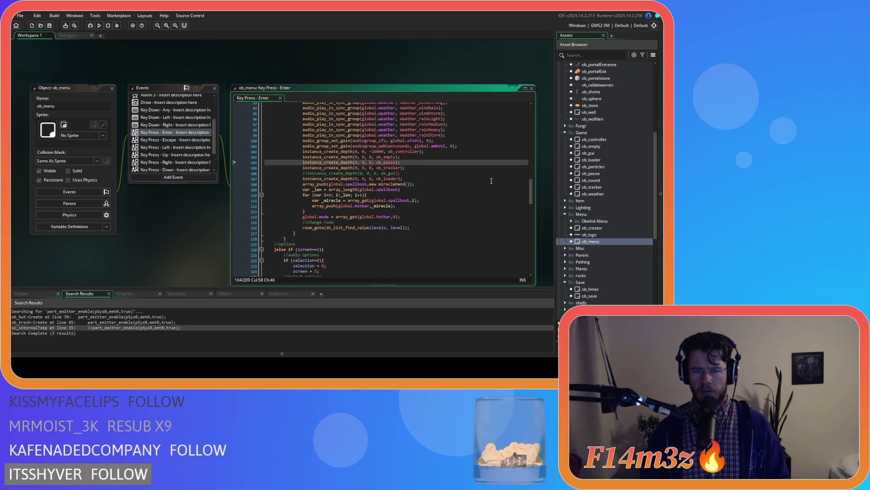
scroll(571, 149, up, 5)
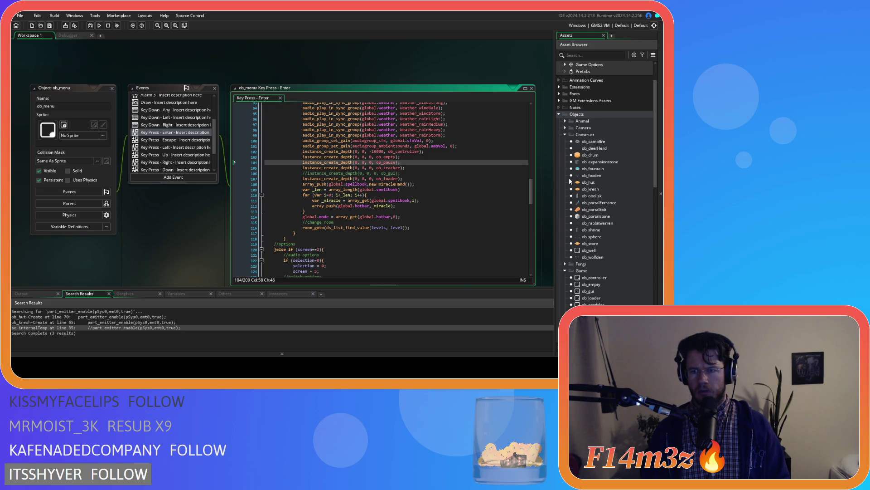
scroll(565, 254, down, 3)
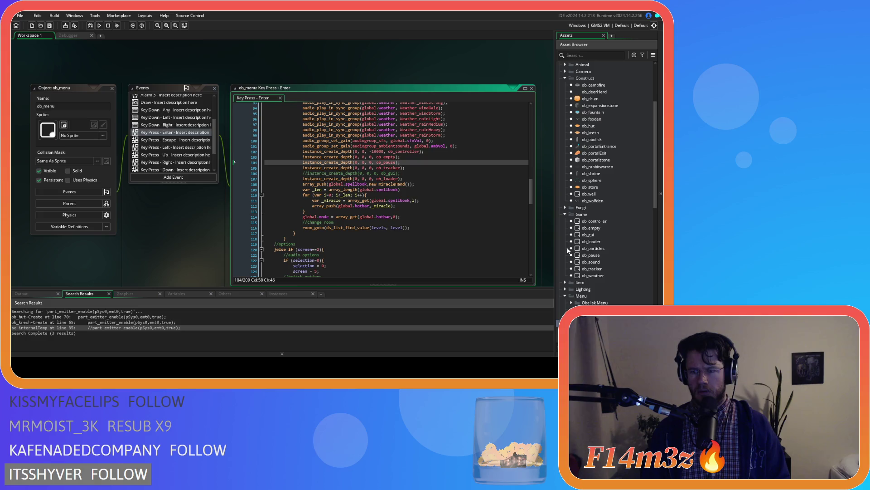
Search ob_loader's Step event code for 'particles', then select ob_creator in the Asset Browser
double_click(607, 243)
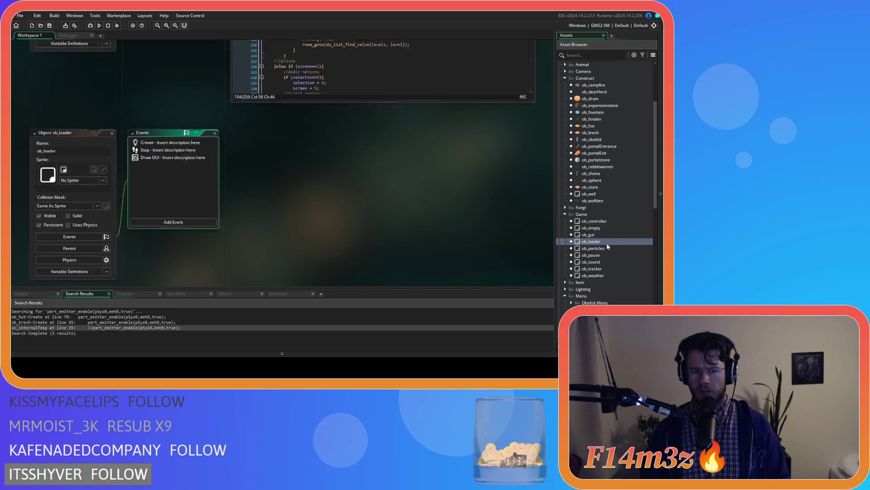
double_click(153, 105)
key(ctrl+f)
text(particle)
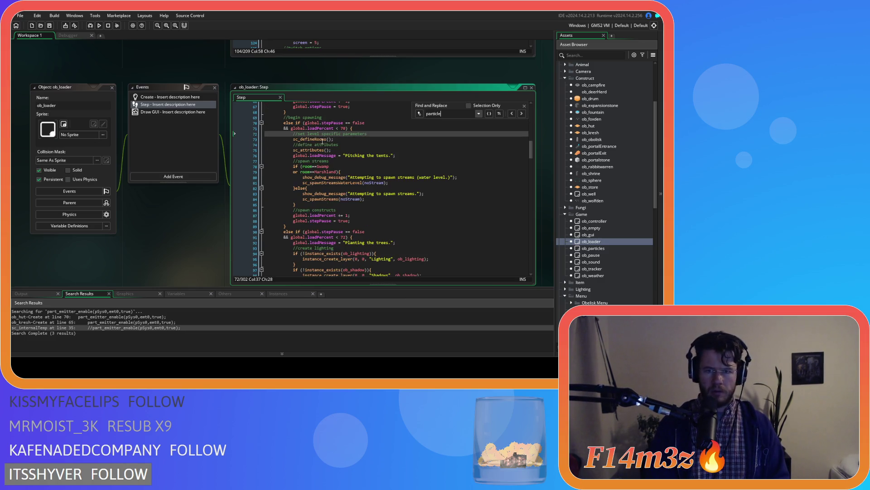
text(s)
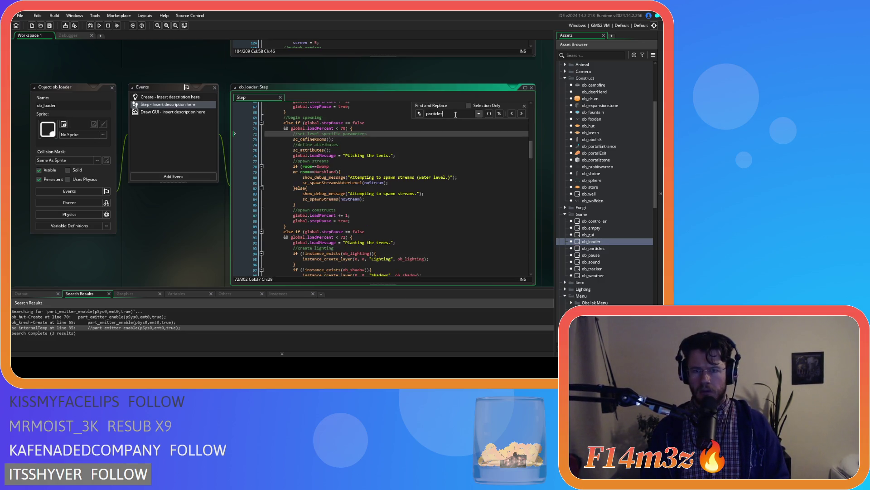
click(525, 105)
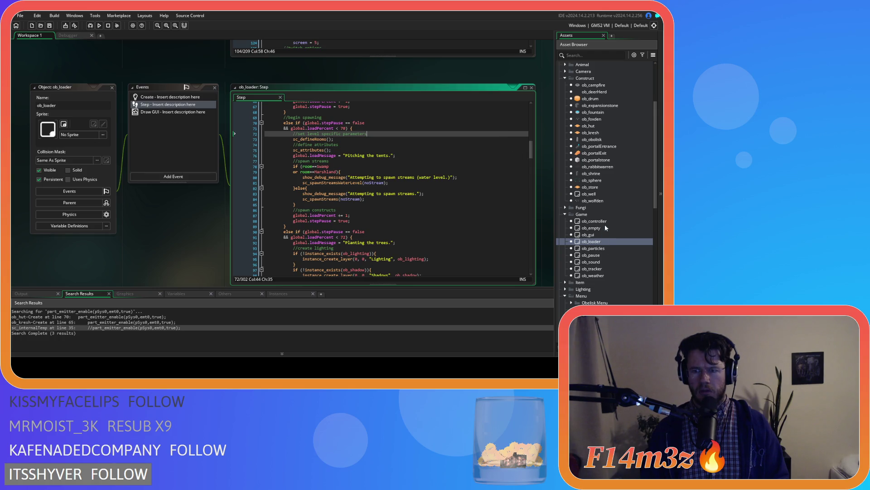
scroll(601, 226, down, 2)
click(603, 283)
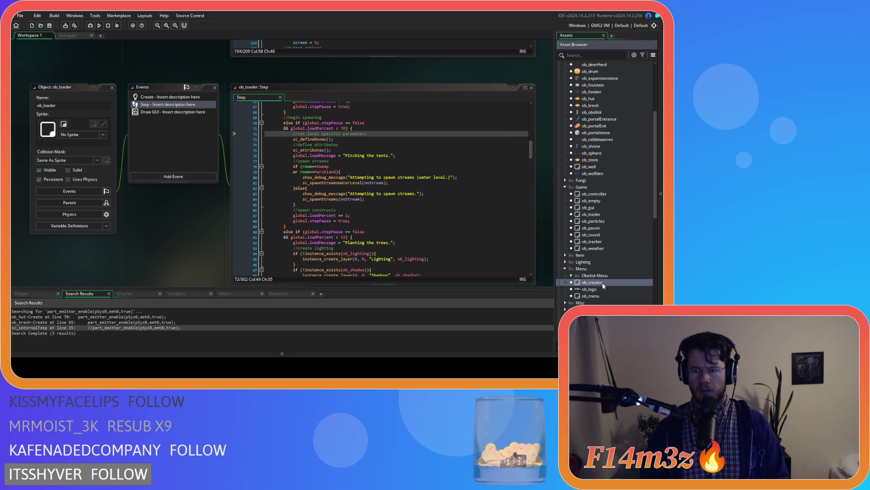
Inspect ob_creator's Create code where ob_particles is created (lines 43–44), then zoom the workspace out
double_click(602, 283)
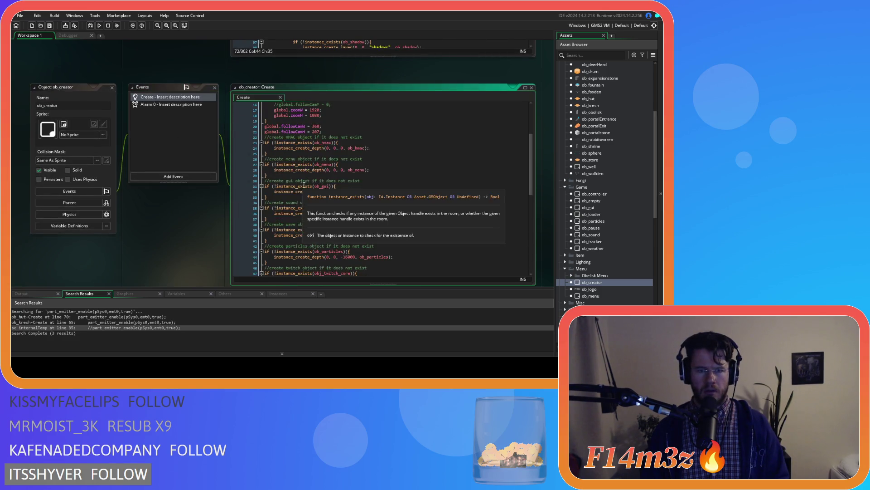
scroll(367, 195, down, 2)
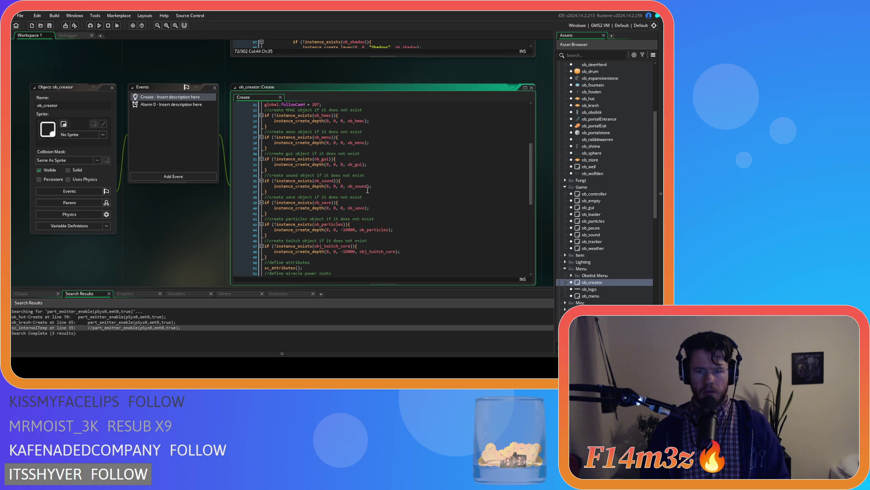
drag(394, 229, 264, 224)
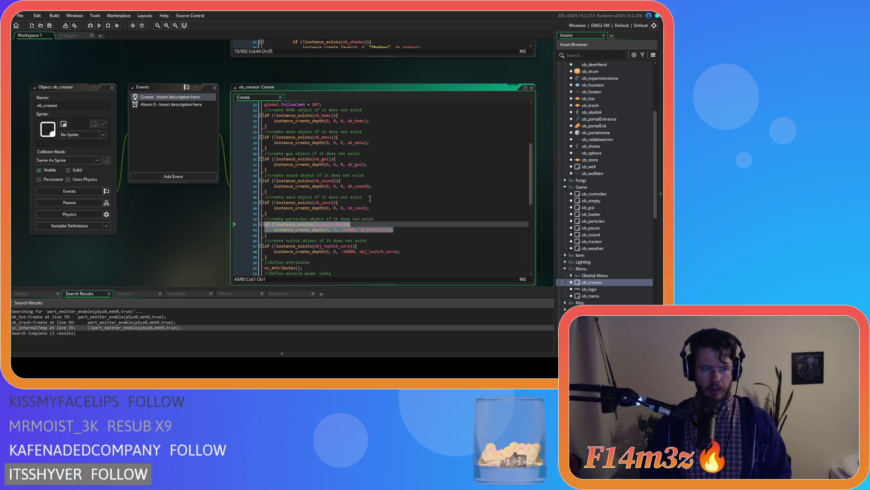
click(329, 236)
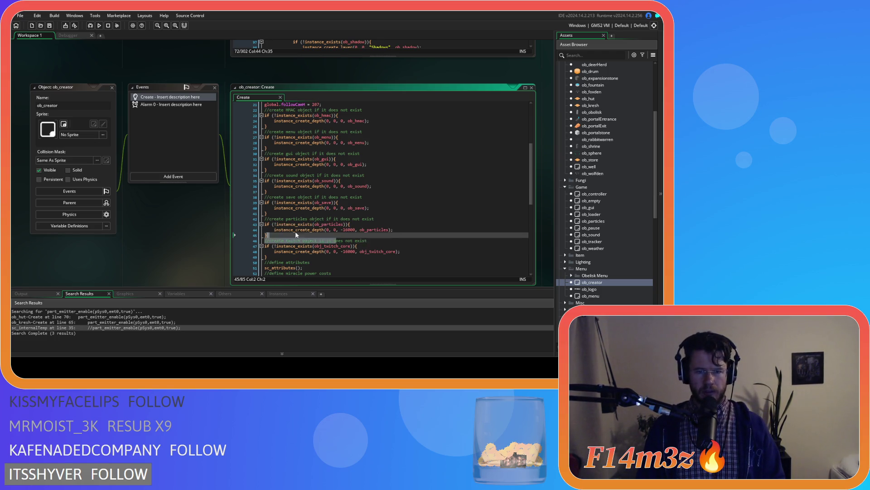
click(319, 240)
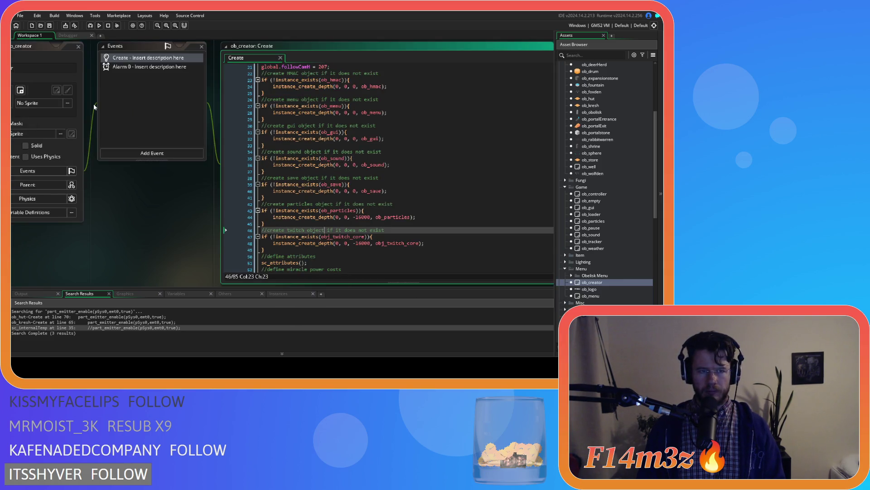
drag(93, 103, 93, 91)
click(167, 26)
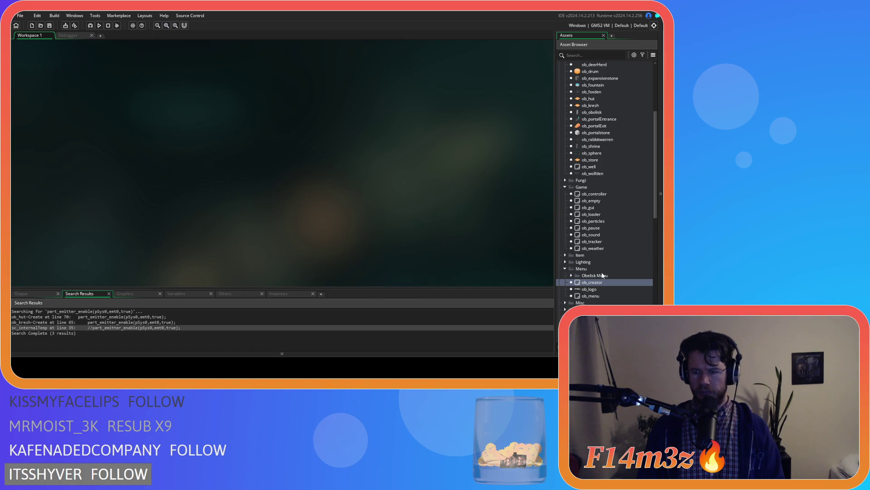
Collapse the Menu, Game, Construct, Objects and Scripts folders in the Asset Browser
click(566, 268)
click(562, 187)
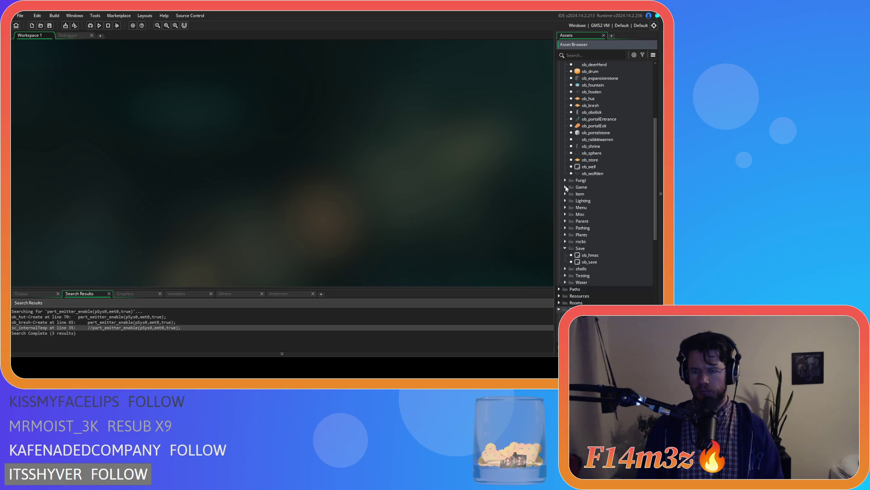
scroll(563, 185, up, 5)
click(566, 176)
click(559, 155)
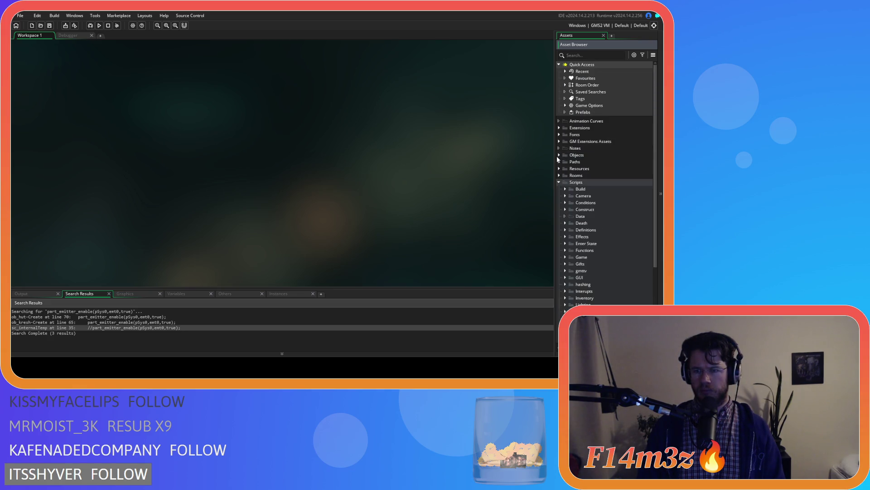
click(559, 182)
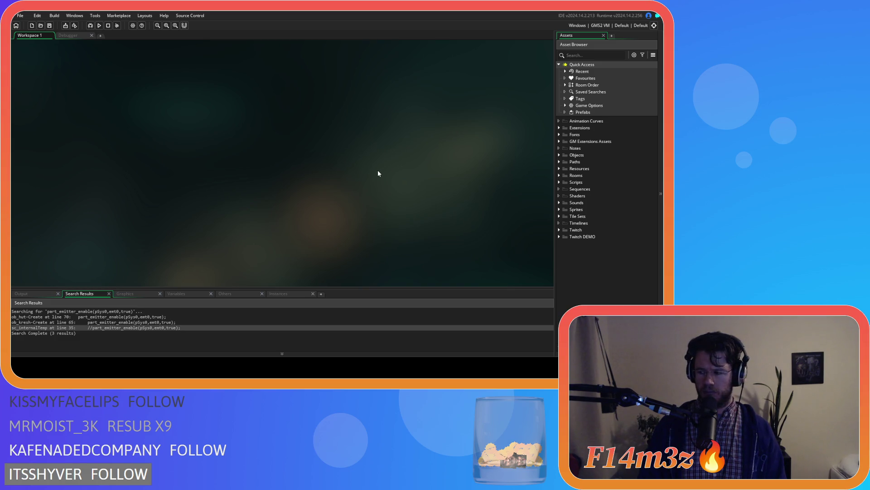
Expand Objects > Construct to list the buildings and open ob_hut
click(560, 155)
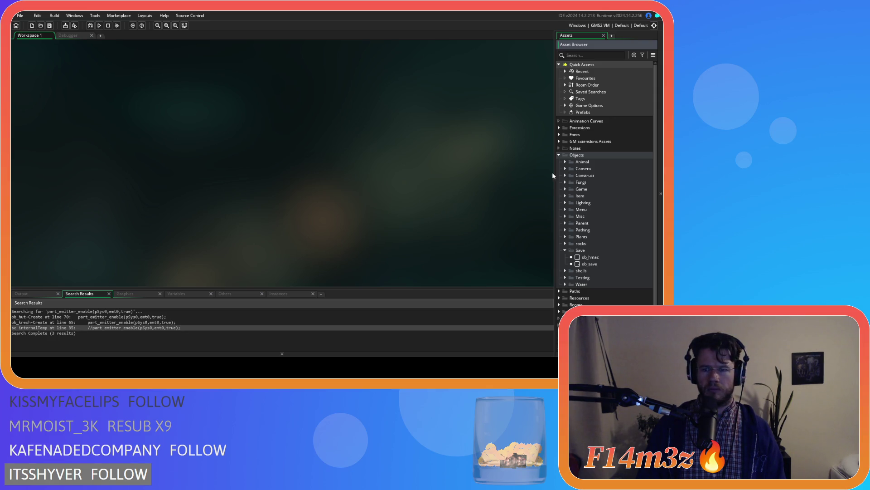
click(566, 250)
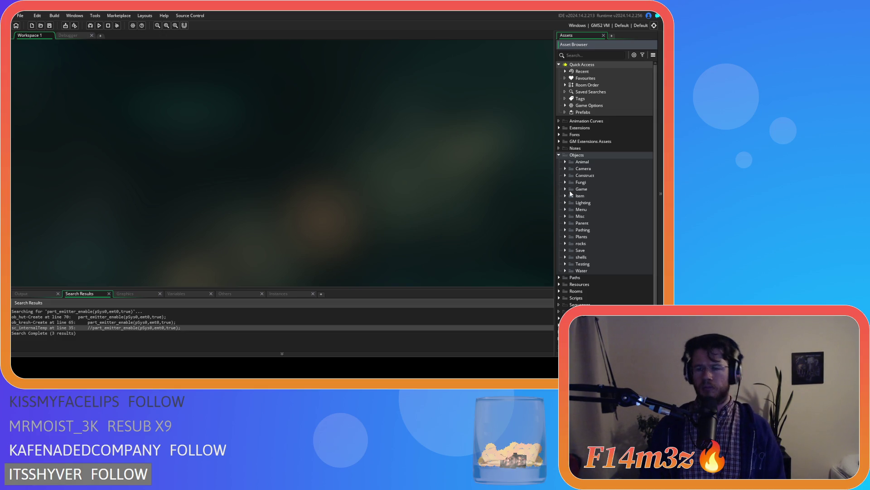
scroll(578, 253, down, 1)
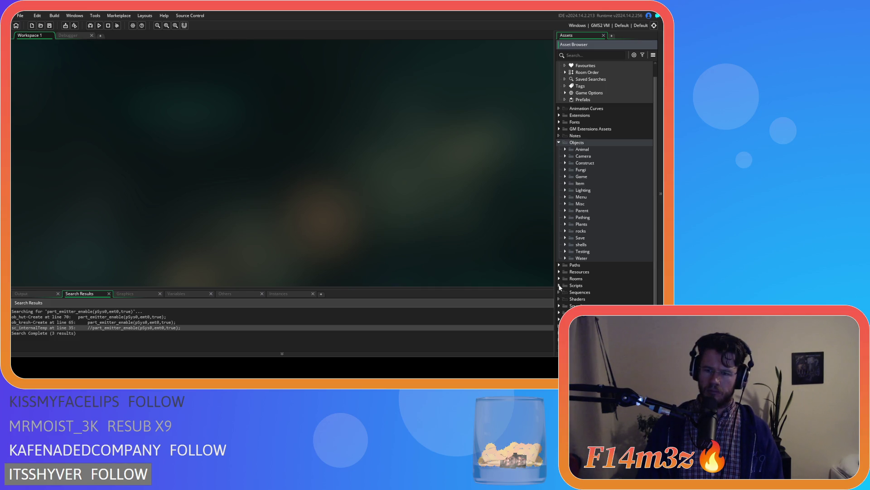
click(566, 163)
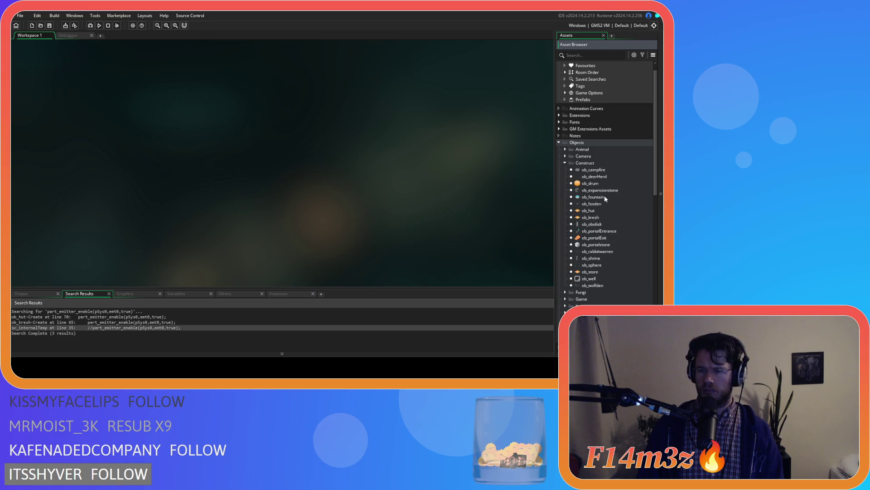
double_click(588, 210)
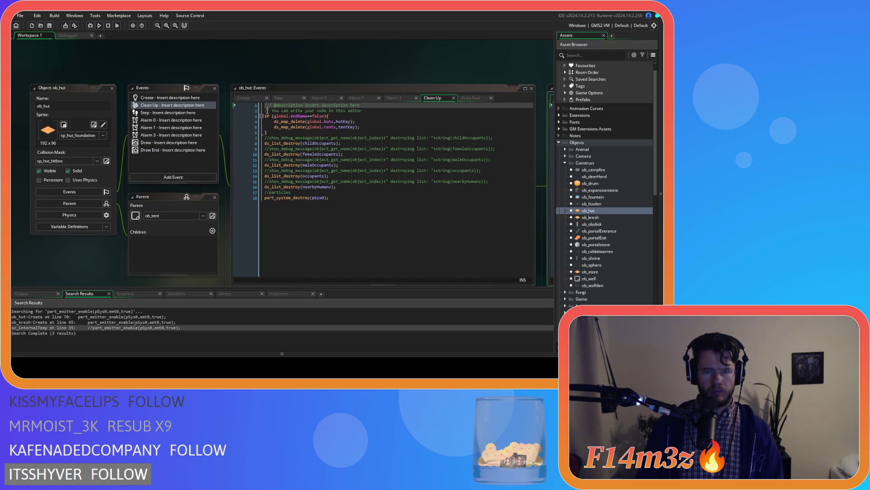
Copy ob_hut's particle setup lines 64–70, then open sc_spawnConstructs from the Spawn scripts
mouse_move(351, 263)
mouse_down()
mouse_move(272, 263)
mouse_move(247, 254)
mouse_move(235, 230)
mouse_up()
key(ctrl+c)
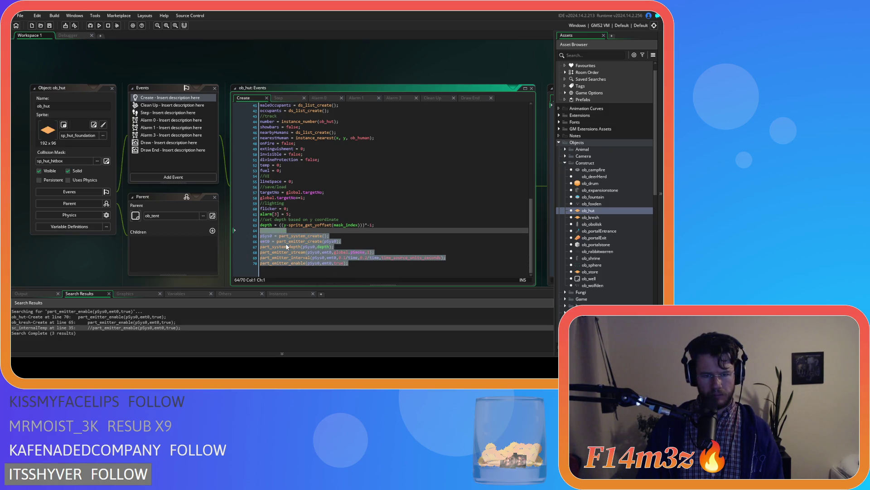
right_click(287, 110)
scroll(593, 239, down, 10)
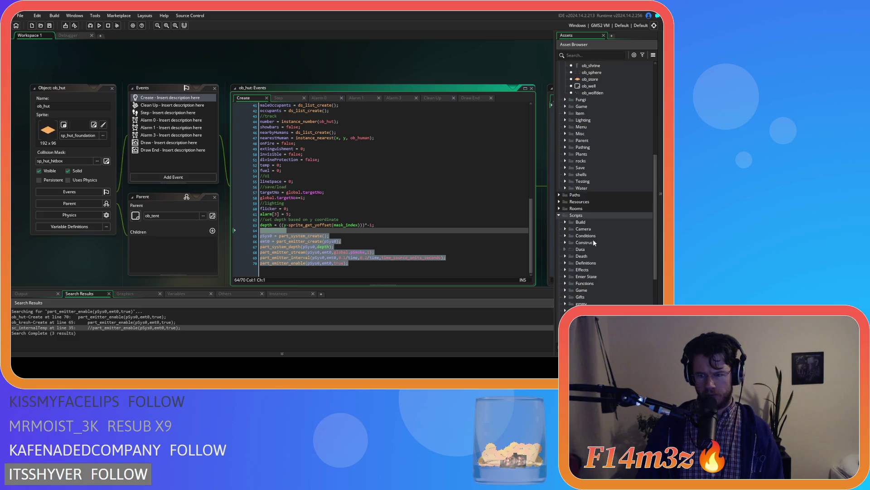
click(565, 270)
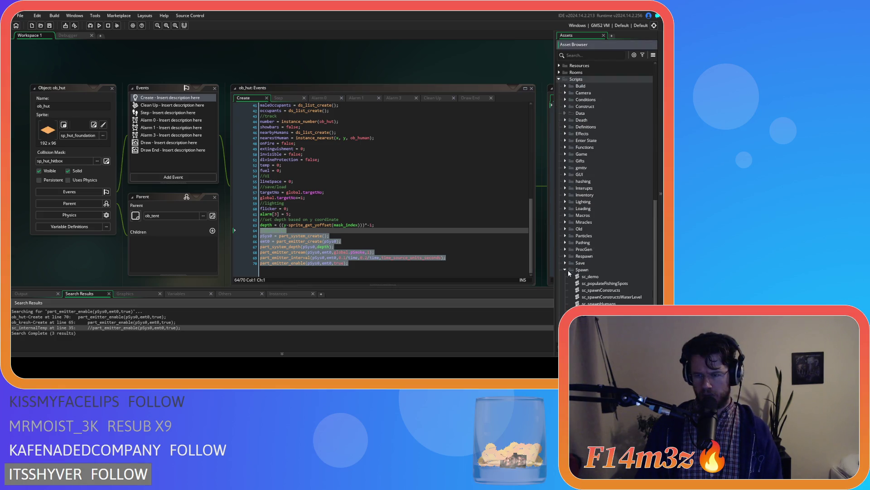
double_click(607, 290)
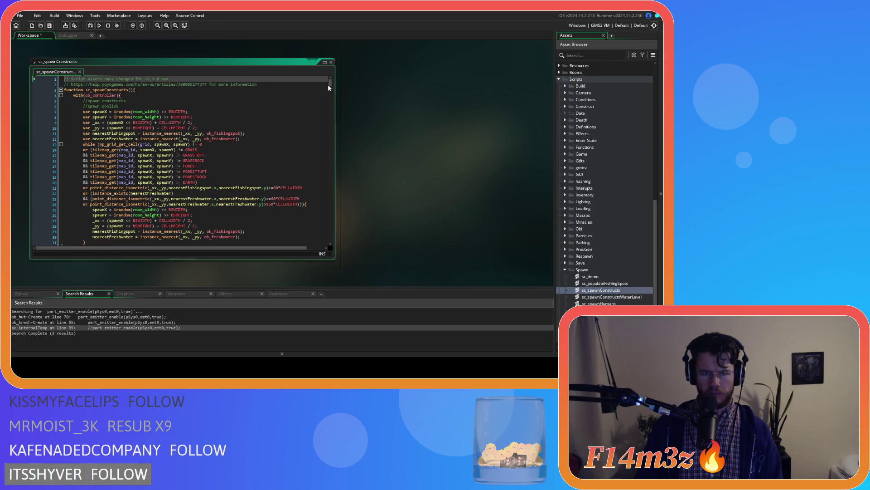
Add a with(spawnedTent) block right after the tent's sc_capacity call
drag(330, 83, 330, 214)
scroll(274, 211, down, 2)
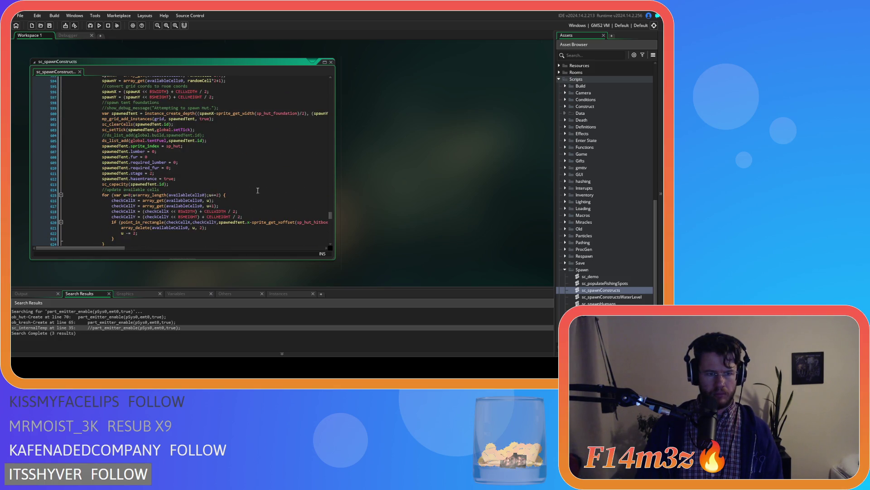
click(206, 183)
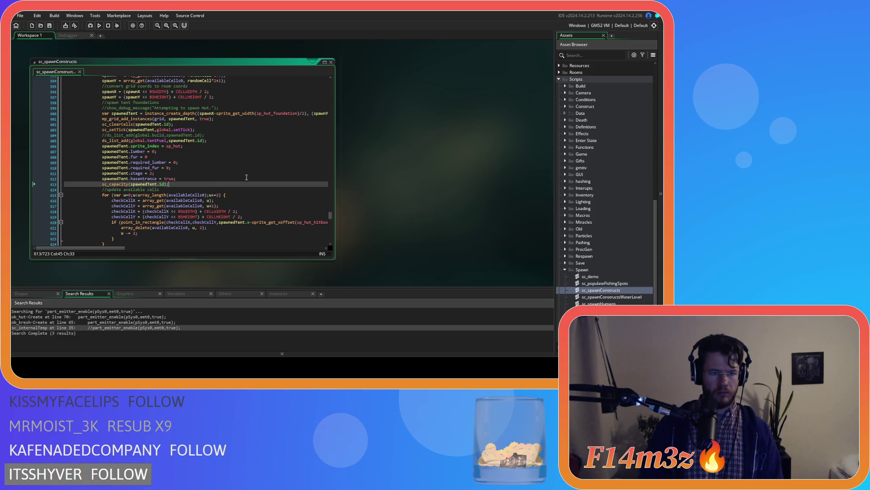
key(Return)
text(with)
key(BackSpace)
text((spawnedTen)
key(Return)
key(BackSpace)
key(BackSpace)
key(BackSpace)
text(t)
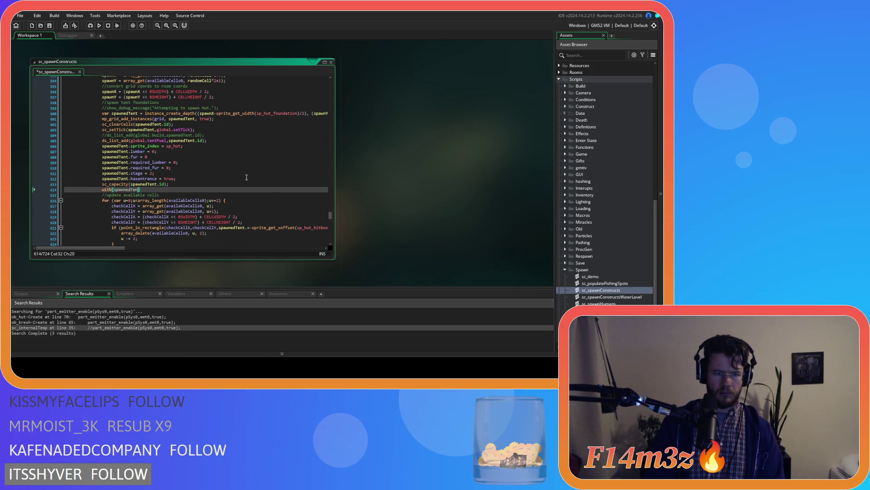
key(Return)
Paste the particle setup code under a //particles comment inside the tent block and indent it
text(//particles)
key(Return)
key(ctrl+v)
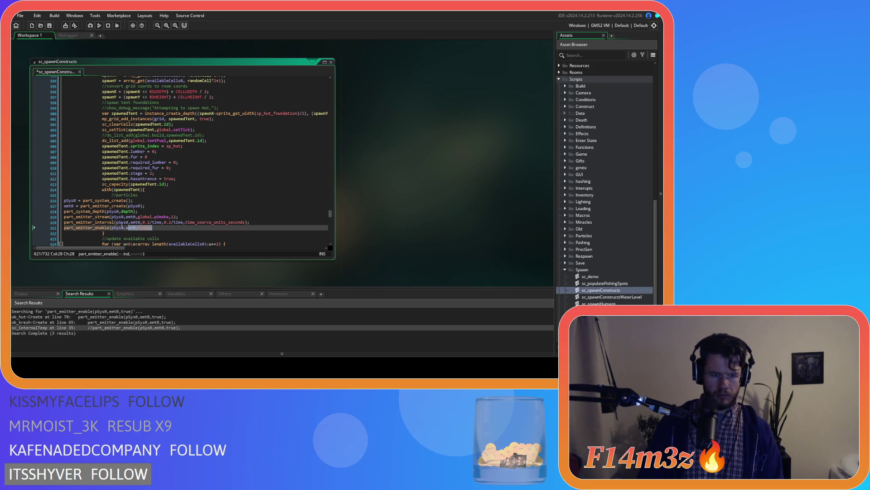
key(shift+Up)
key(shift+Up)
key(shift+Up)
key(shift+Home)
key(Tab)
key(Tab)
key(Tab)
Duplicate the particle block after the kresh's sc_capacity, retarget it to spawnedKresh, and save
drag(111, 233, 93, 191)
right_click(121, 202)
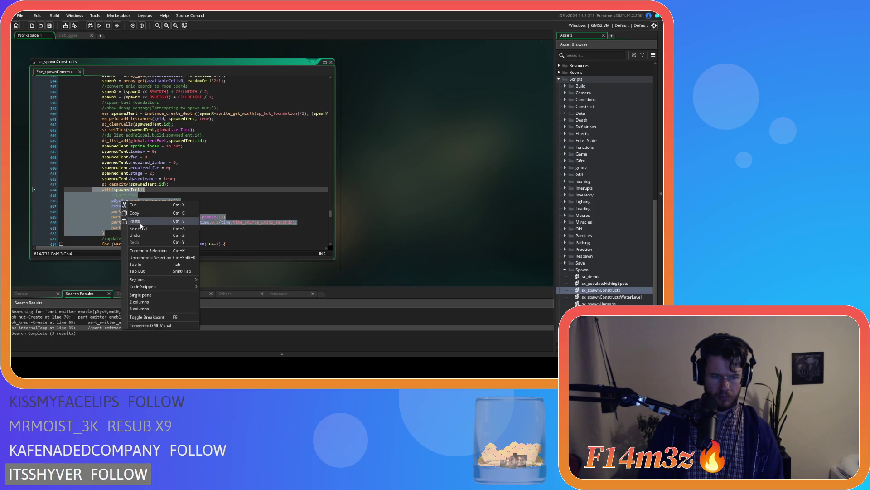
click(143, 219)
scroll(204, 217, down, 5)
scroll(204, 218, down, 5)
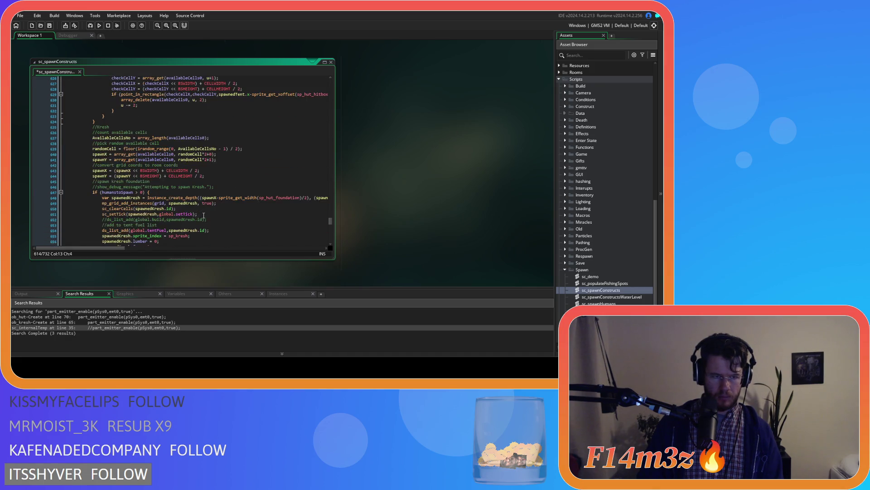
click(197, 205)
key(ctrl+v)
drag(107, 241, 59, 199)
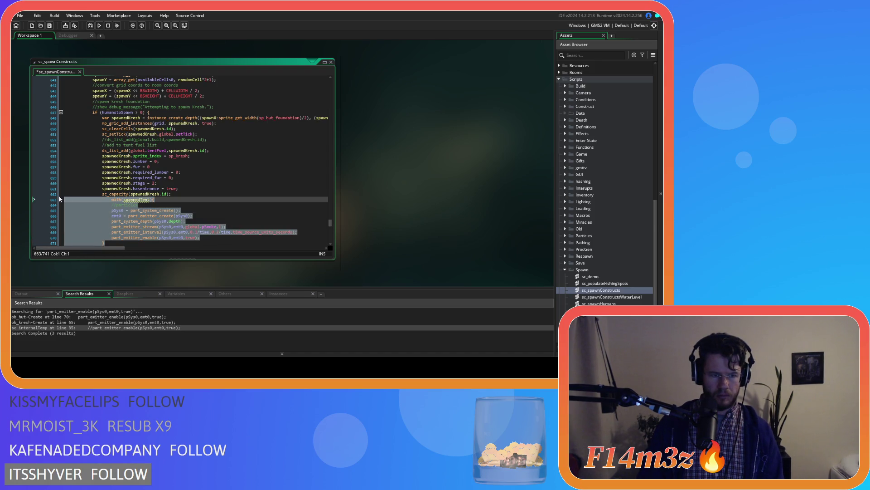
double_click(149, 200)
text(spawnedKresh)
key(ctrl+s)
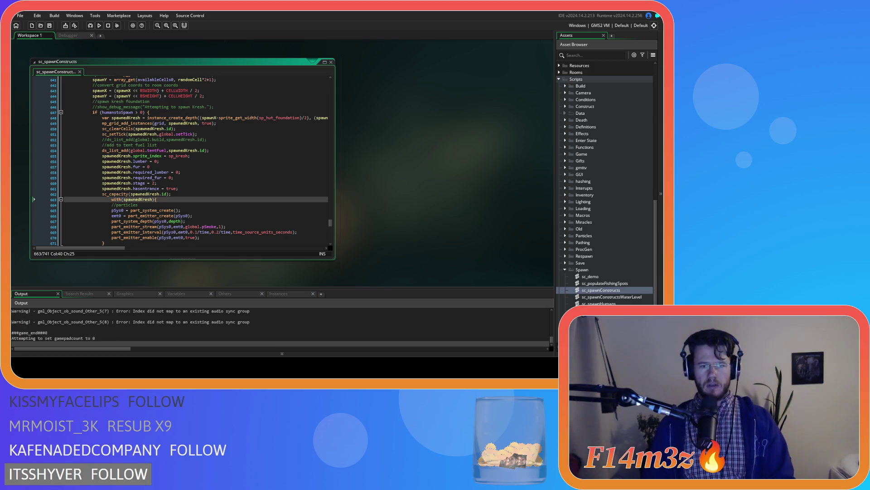
Copy and then delete the kresh particle with-block in sc_spawnConstructs
scroll(117, 232, down, 1)
scroll(117, 231, down, 1)
drag(106, 217, 102, 167)
right_click(132, 197)
click(154, 209)
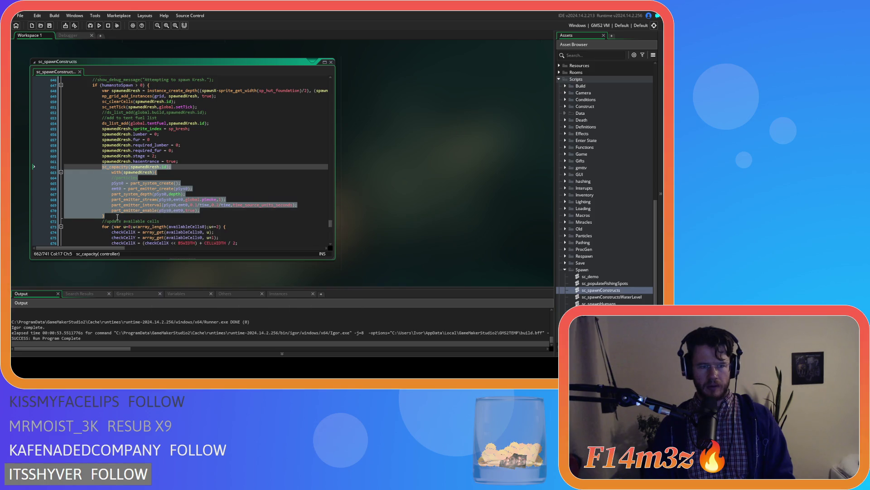
mouse_move(117, 211)
mouse_down()
mouse_move(91, 183)
mouse_move(59, 174)
mouse_up()
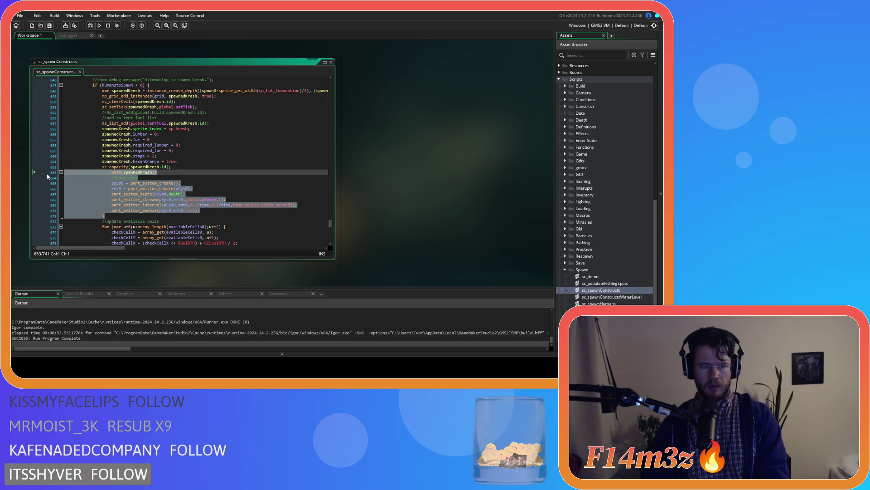
key(BackSpace)
key(BackSpace)
Delete the tent particle with-block and save sc_spawnConstructs
scroll(151, 183, up, 15)
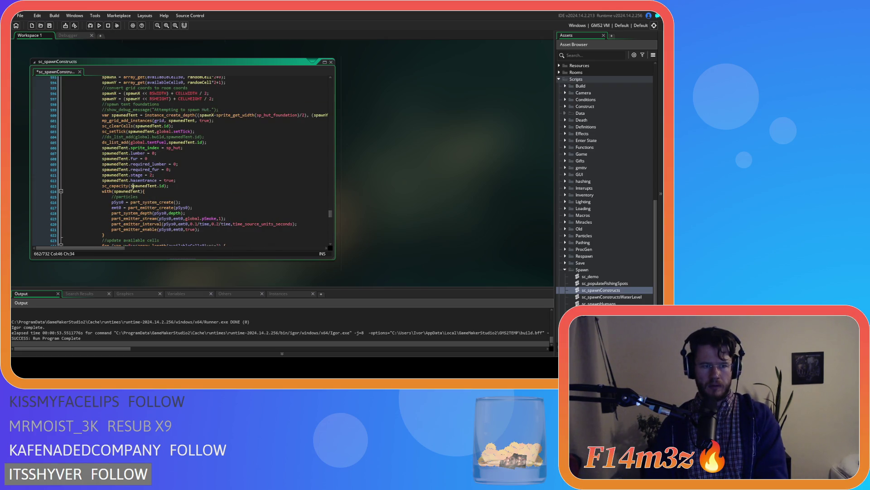
scroll(167, 188, down, 2)
drag(106, 209, 20, 161)
key(shift+End)
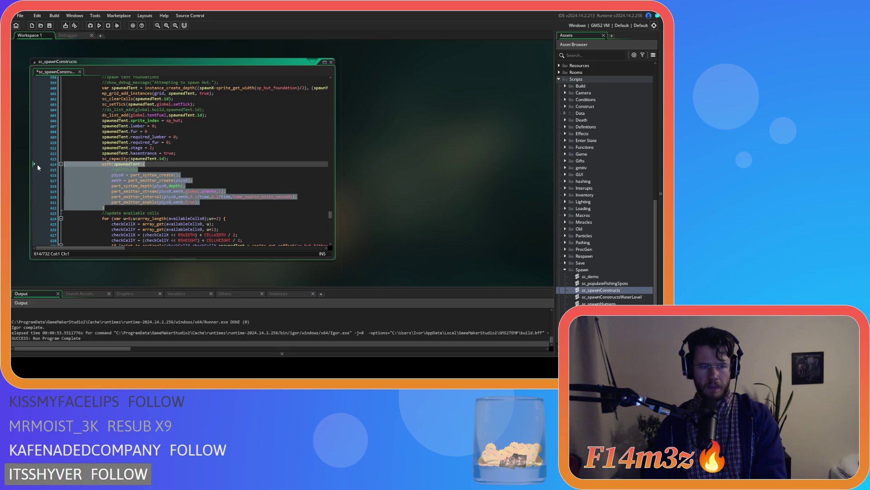
key(BackSpace)
scroll(219, 186, down, 12)
scroll(220, 185, down, 2)
click(210, 156)
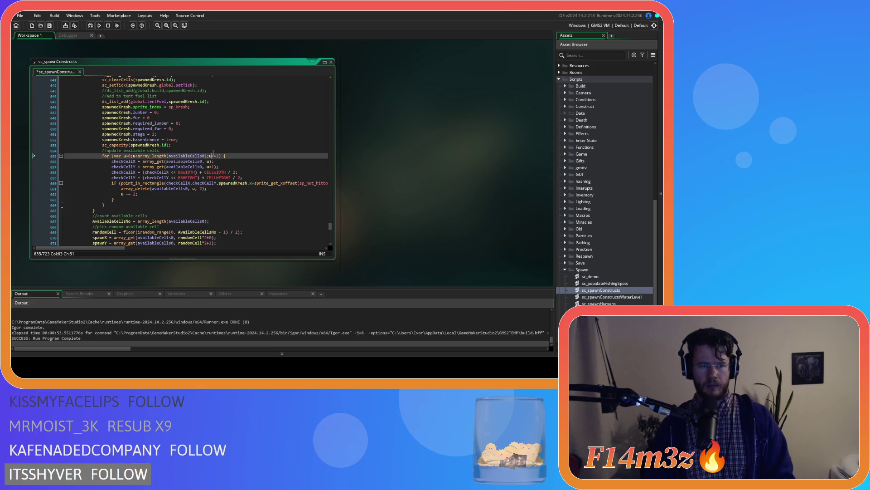
key(ctrl+s)
scroll(597, 212, up, 10)
scroll(594, 213, up, 5)
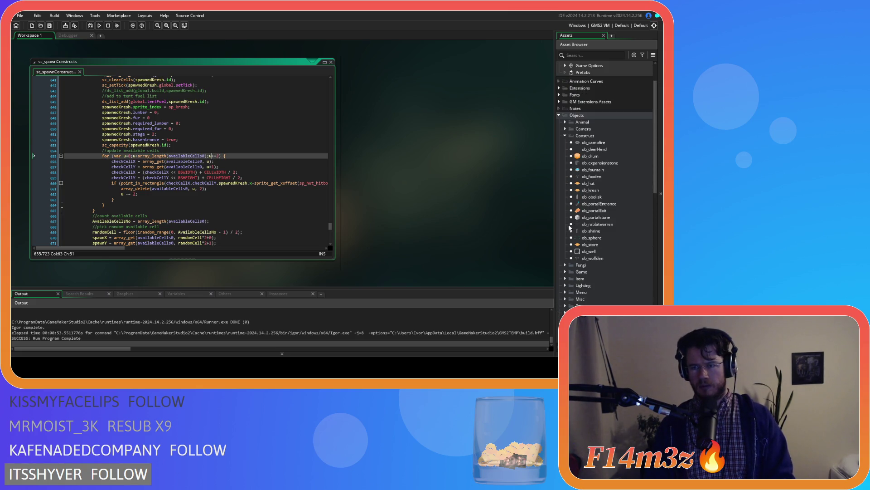
click(564, 122)
click(565, 123)
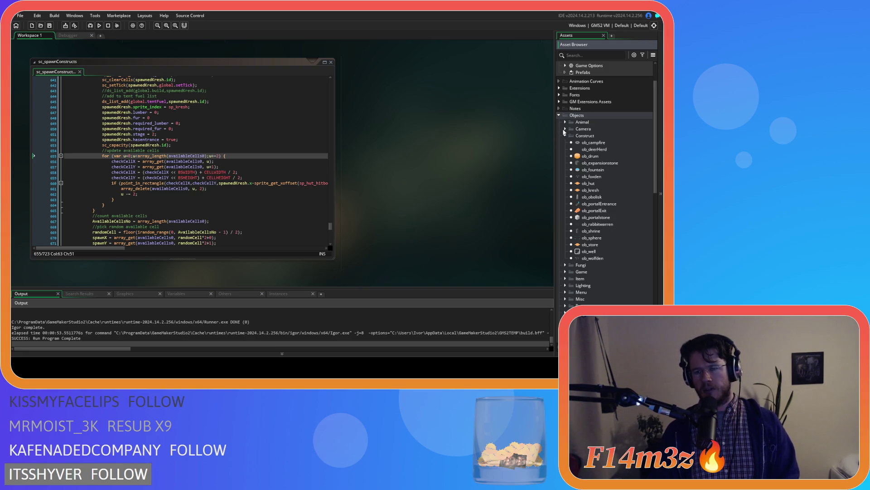
click(565, 136)
click(565, 136)
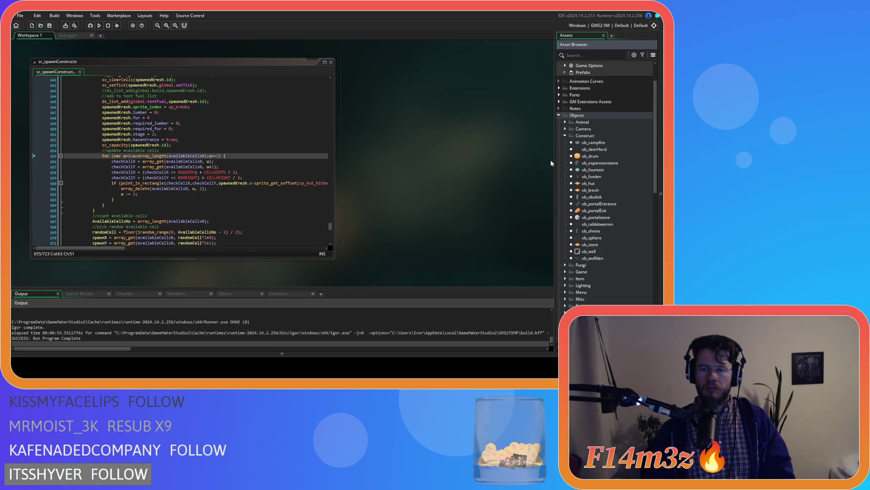
double_click(612, 183)
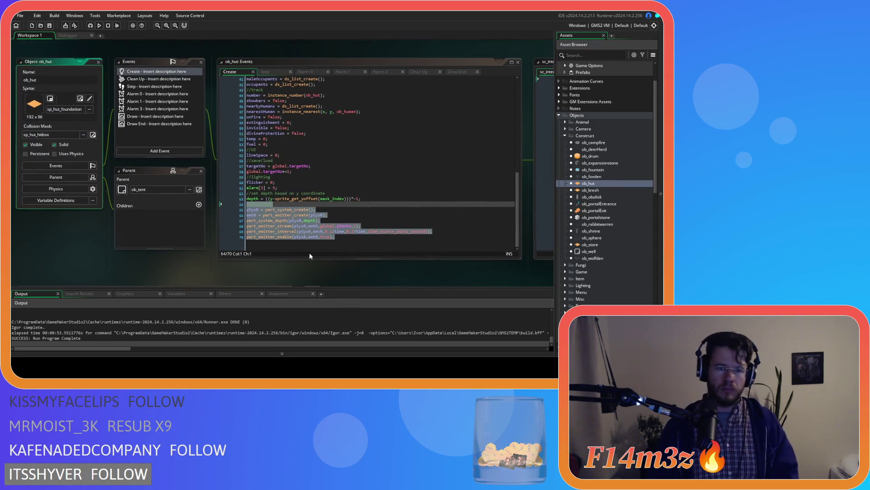
Comment out ob_hut's Create lines 65–70 and add alarm[4]=1; below them
mouse_move(357, 247)
mouse_down()
mouse_move(372, 246)
mouse_move(220, 209)
mouse_up()
drag(356, 247, 204, 211)
key(ctrl+k)
click(453, 245)
key(Return)
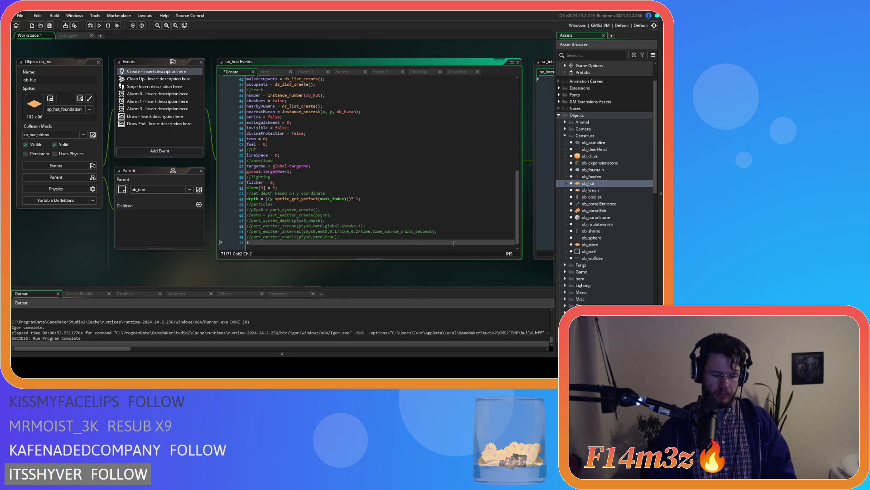
text(alarm)
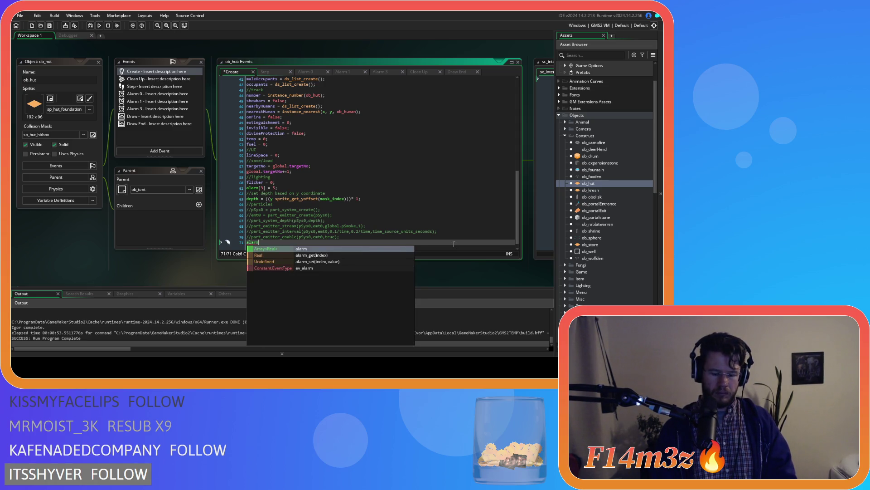
text([4)
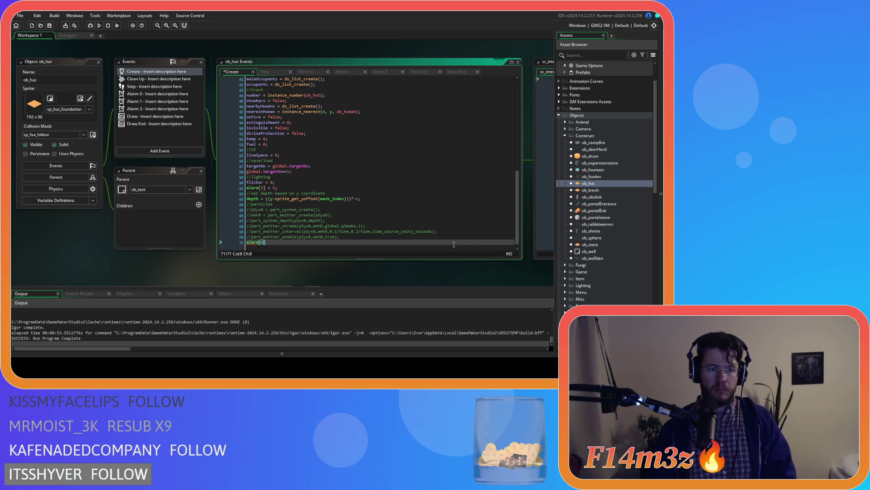
text(]=1;)
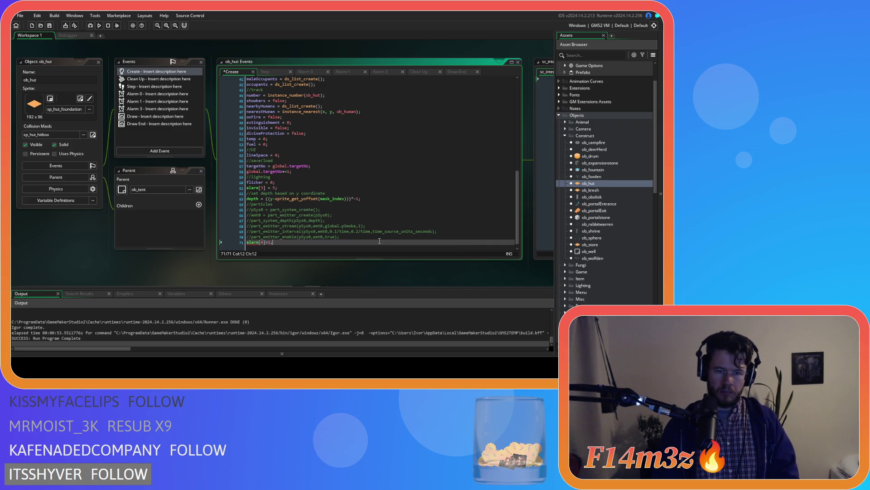
click(270, 244)
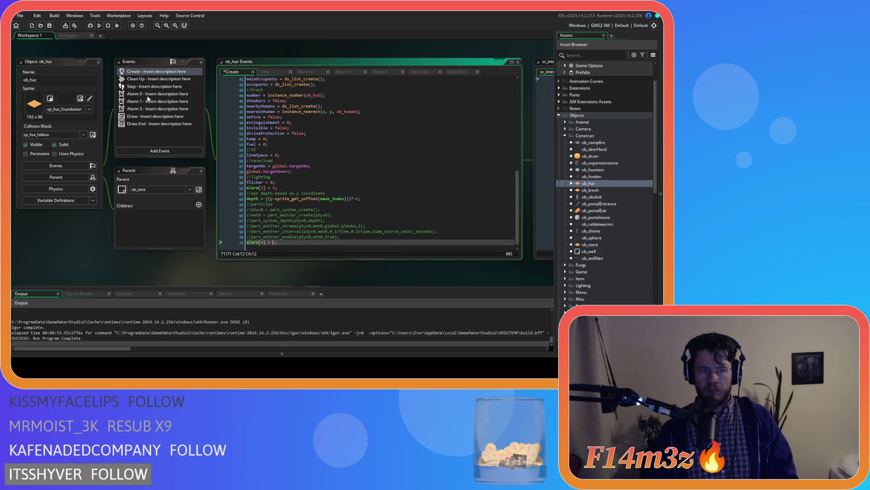
Add an Alarm 4 event to ob_hut containing the pasted particle setup code
right_click(136, 109)
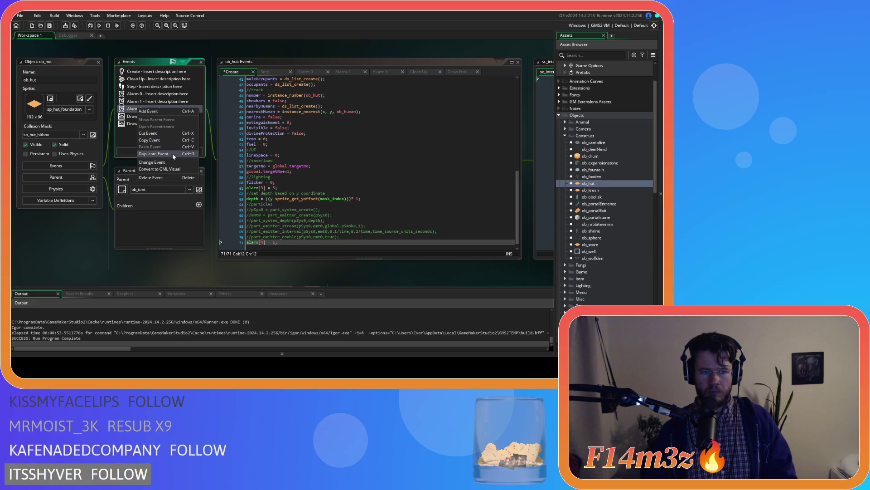
click(132, 153)
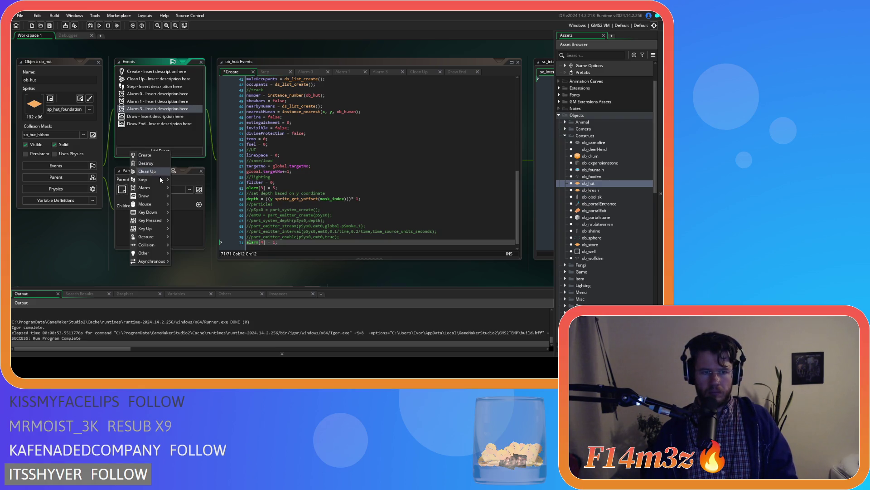
mouse_move(166, 190)
click(191, 214)
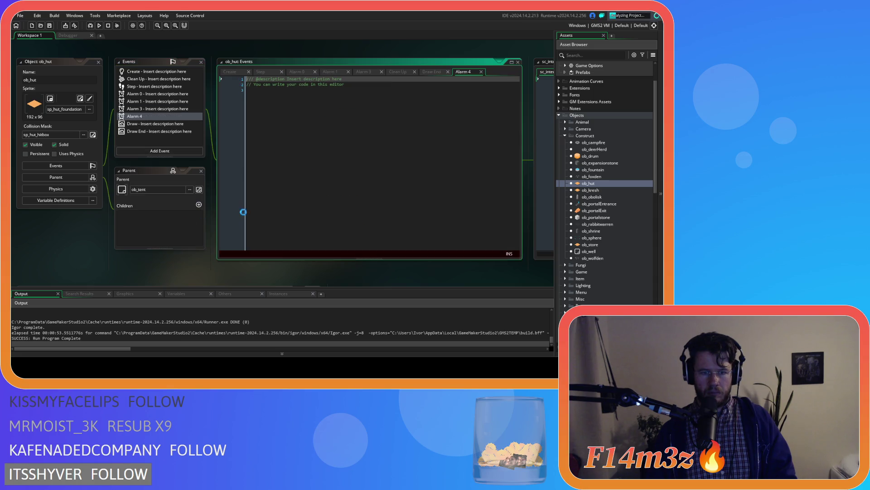
key(ctrl+v)
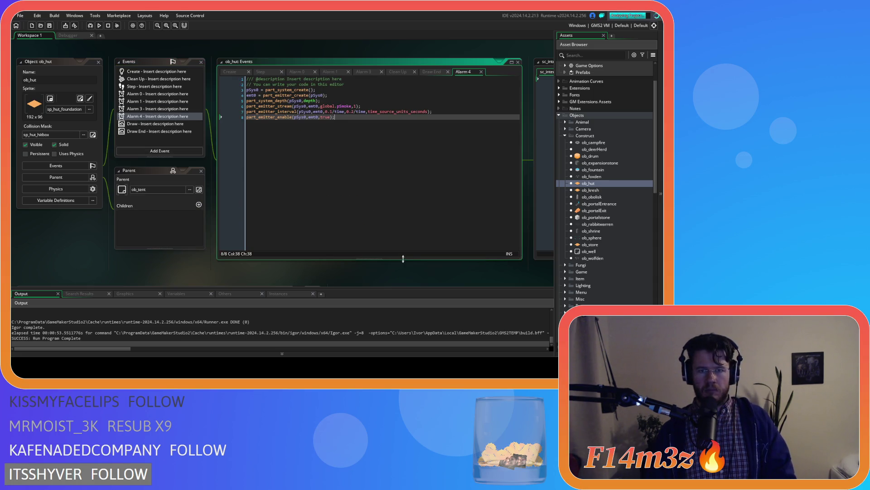
mouse_move(357, 287)
mouse_down()
mouse_move(338, 290)
mouse_move(478, 284)
mouse_move(347, 289)
mouse_up()
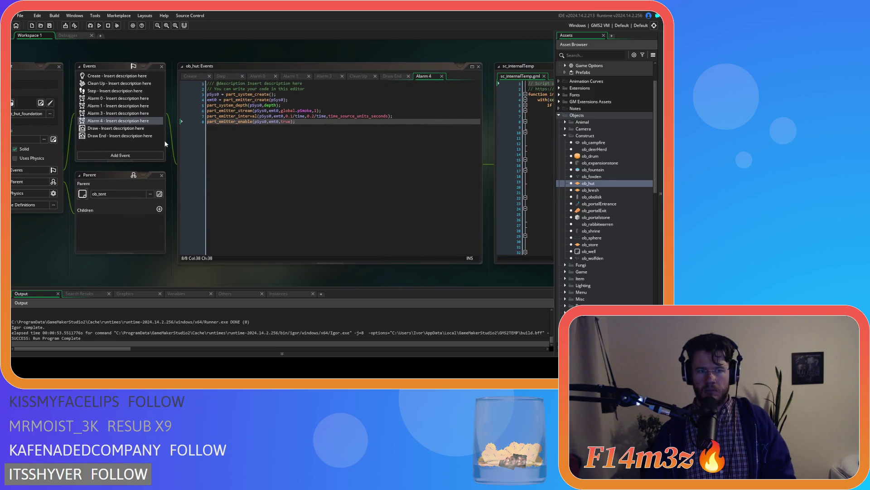
click(97, 123)
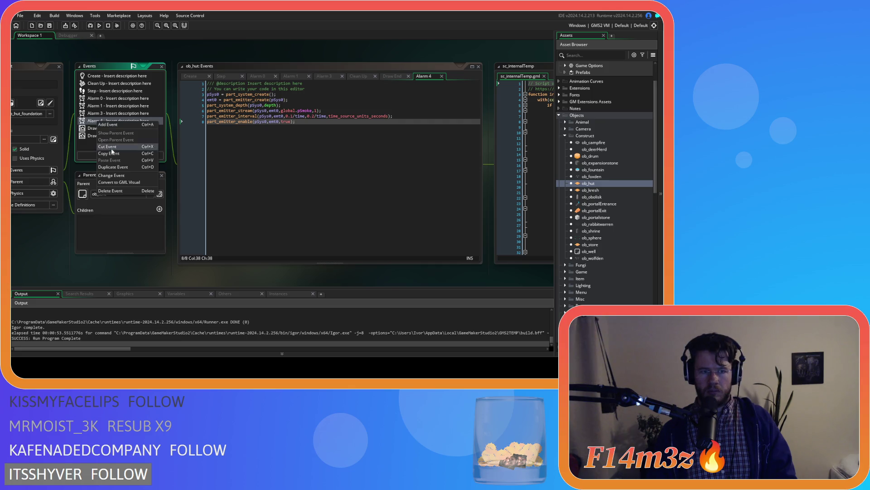
click(108, 153)
double_click(610, 189)
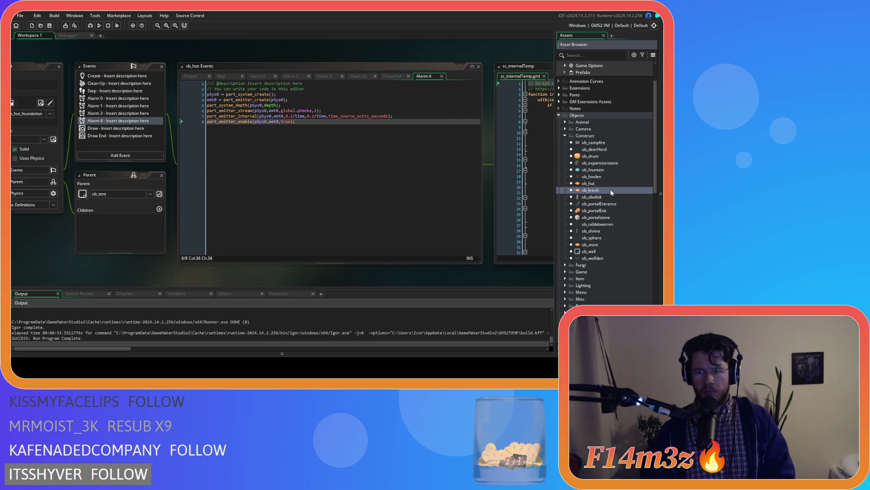
Comment out ob_kresh's Create lines 60–65, add an alarm[4] line, and save
click(232, 72)
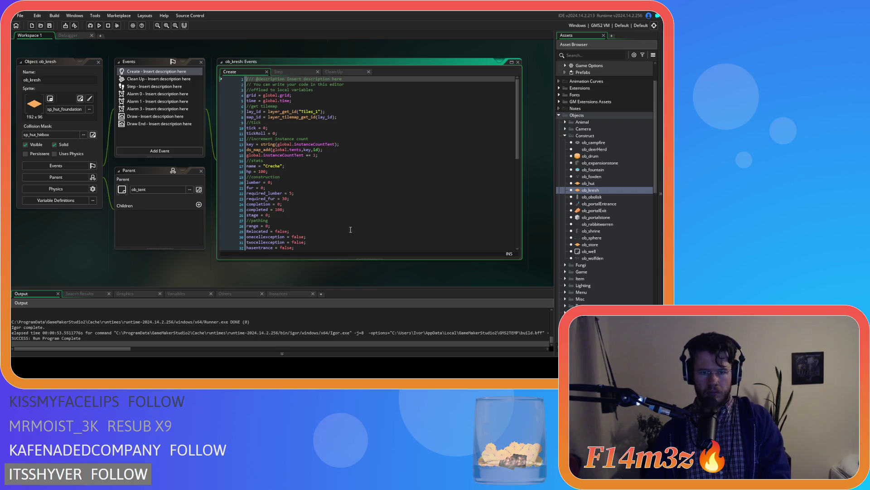
scroll(363, 204, down, 10)
click(363, 240)
drag(362, 240, 222, 210)
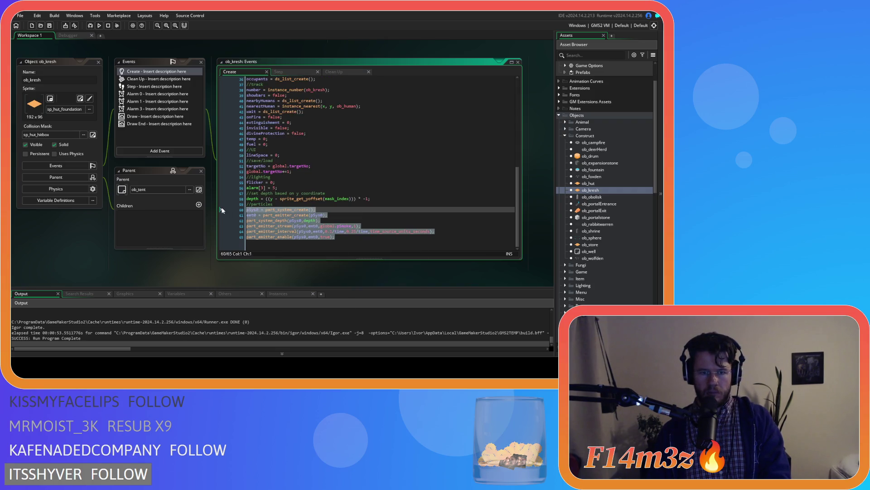
key(ctrl+k)
click(372, 248)
key(Return)
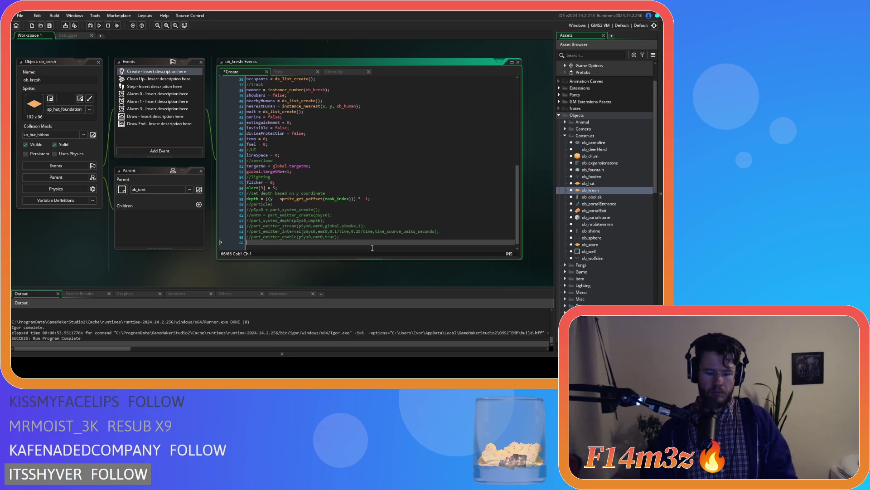
text(alarm[)
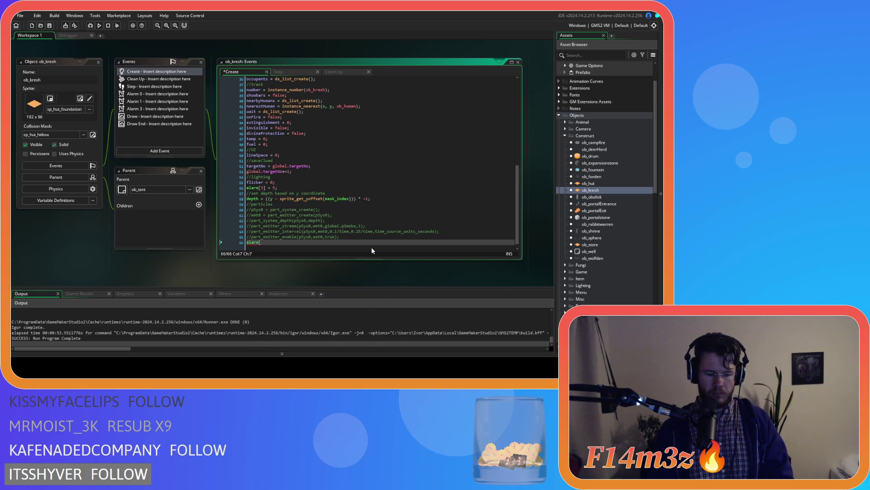
text(4] = 1;)
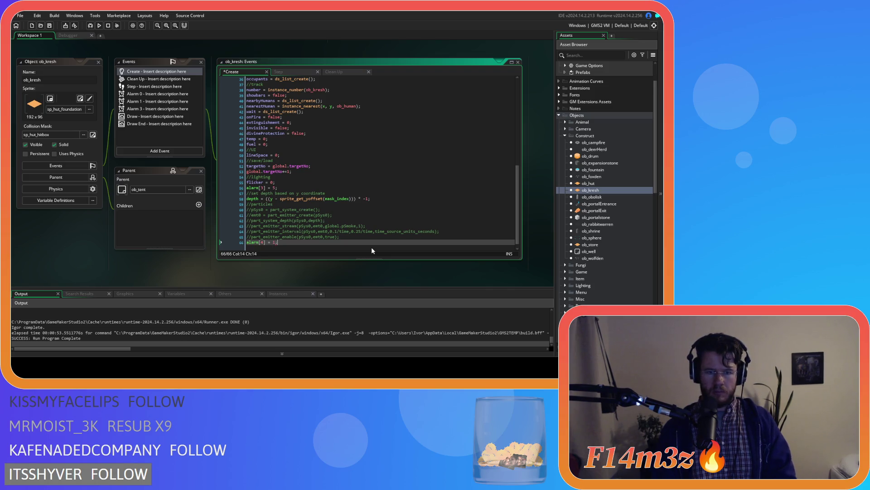
key(ctrl+s)
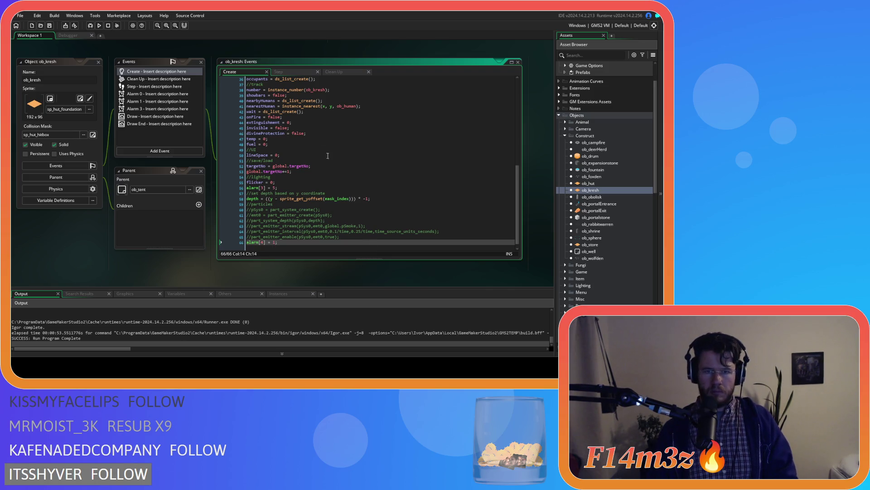
Add an Alarm 4 event to ob_kresh containing the pasted particle setup code
click(135, 139)
click(134, 149)
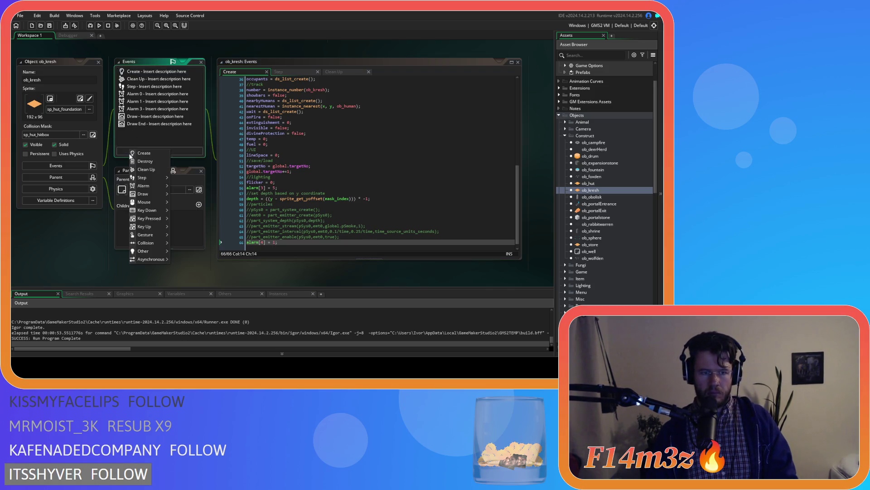
mouse_move(155, 187)
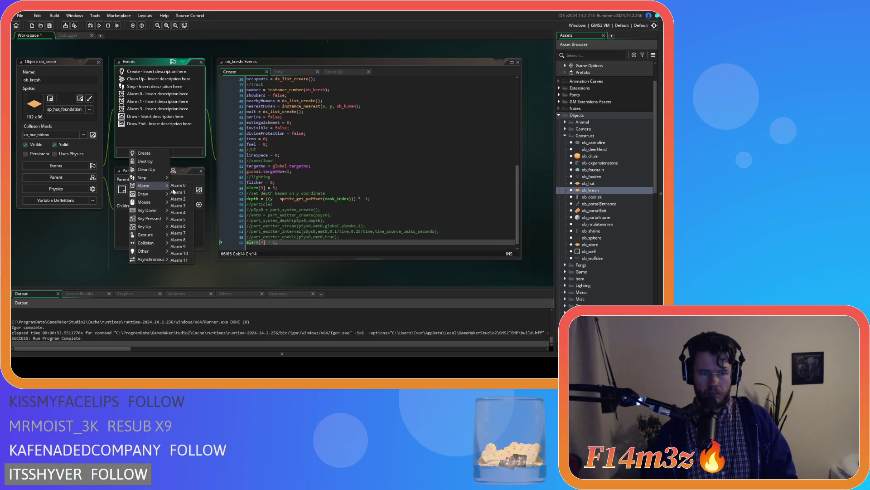
click(178, 212)
key(ctrl+v)
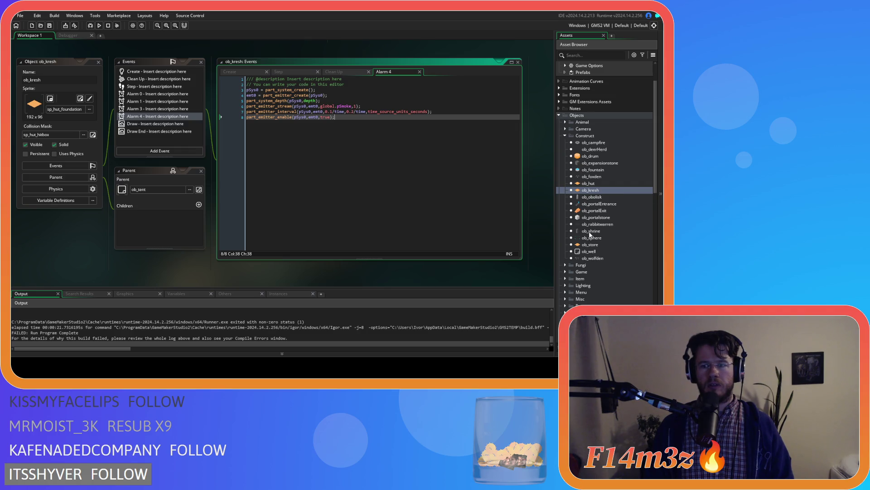
Delete ob_kresh's Alarm 4 event
scroll(589, 235, down, 15)
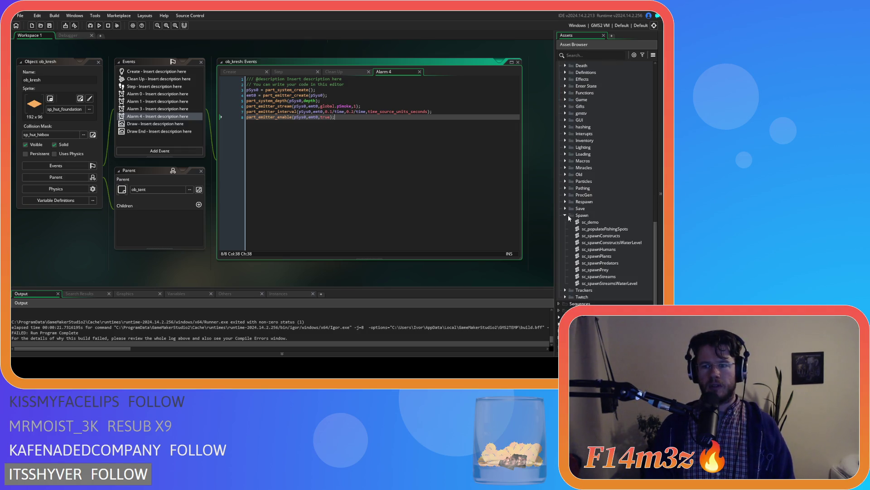
click(566, 216)
click(361, 147)
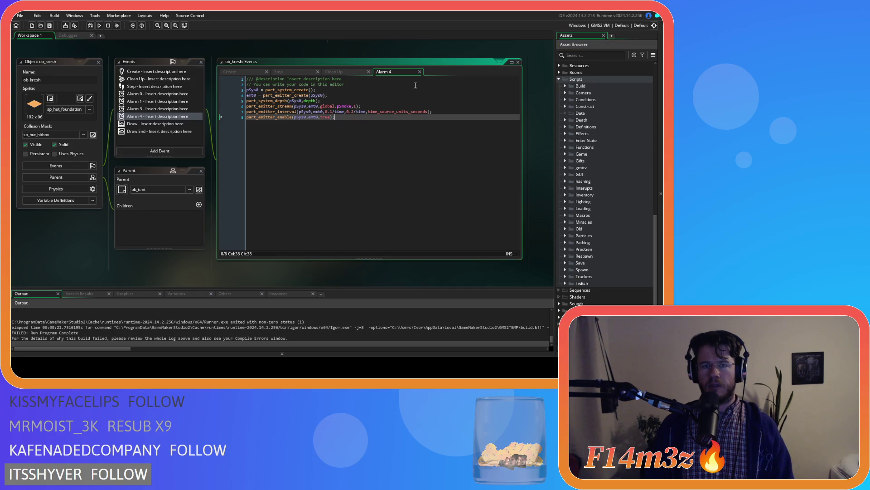
click(151, 117)
key(Delete)
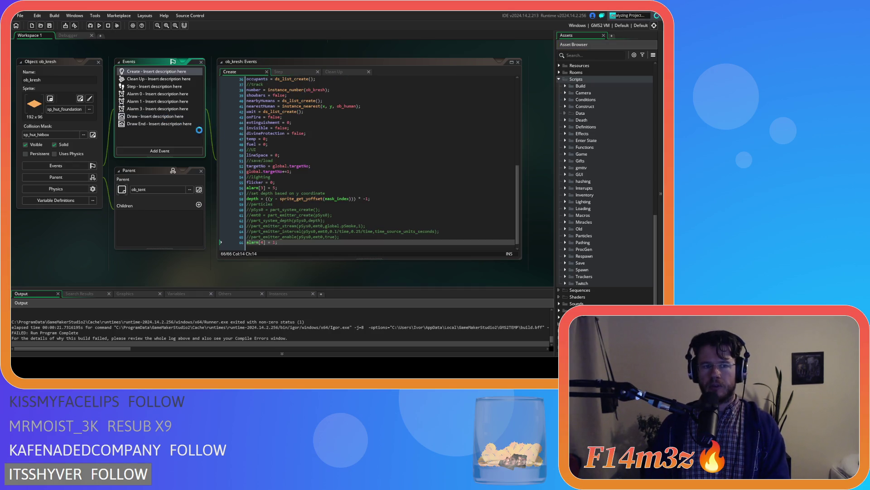
Remove the alarm[4] = 1 line, uncomment Create lines 60–65, and save
click(349, 242)
key(BackSpace)
key(BackSpace)
key(BackSpace)
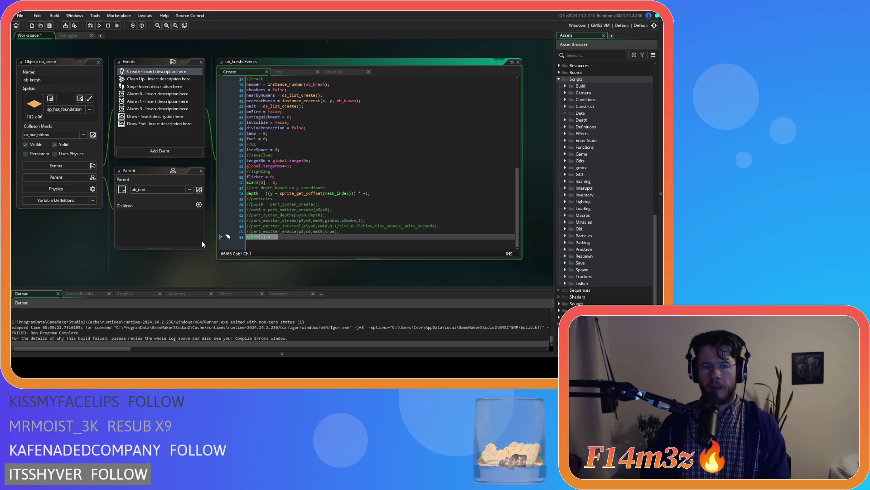
mouse_move(349, 243)
mouse_down()
mouse_move(191, 215)
mouse_move(187, 206)
mouse_up()
key(ctrl+shift+k)
click(427, 215)
key(ctrl+s)
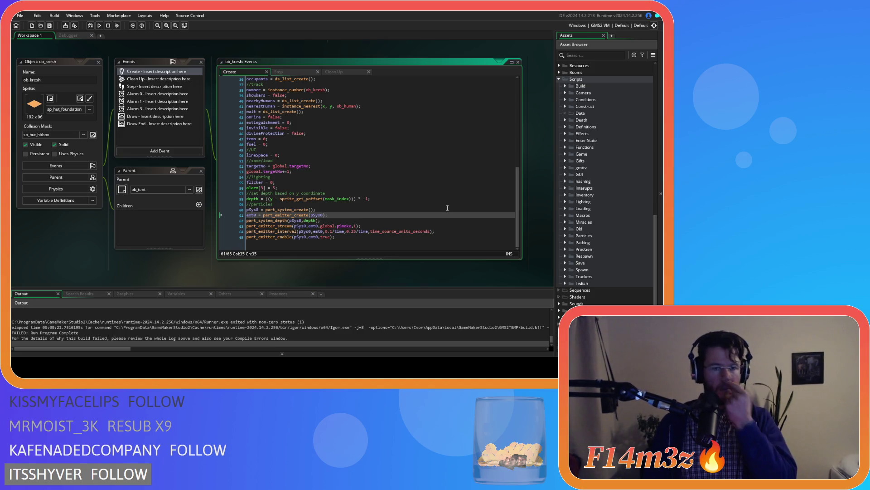
scroll(594, 204, up, 2)
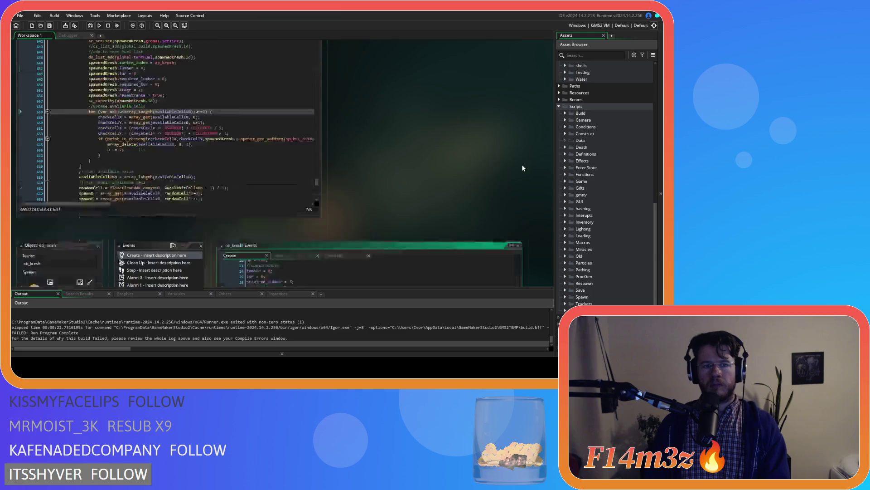
scroll(522, 164, up, 5)
scroll(317, 172, down, 3)
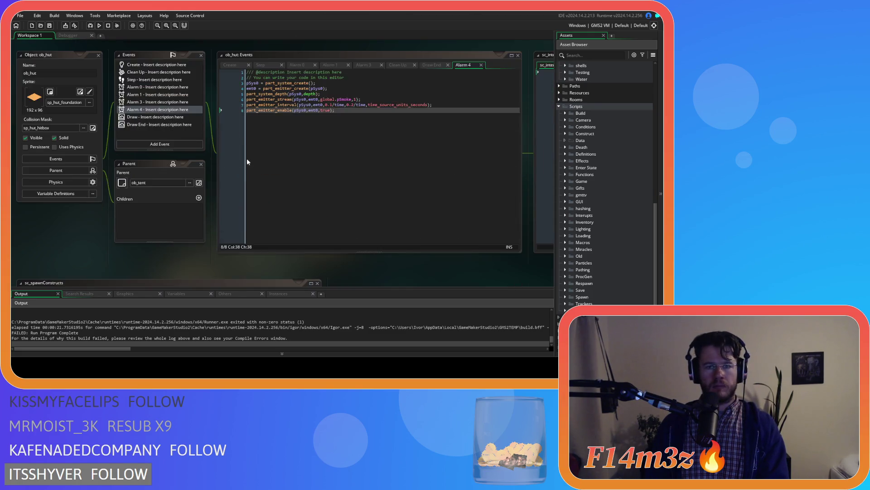
click(150, 131)
key(Delete)
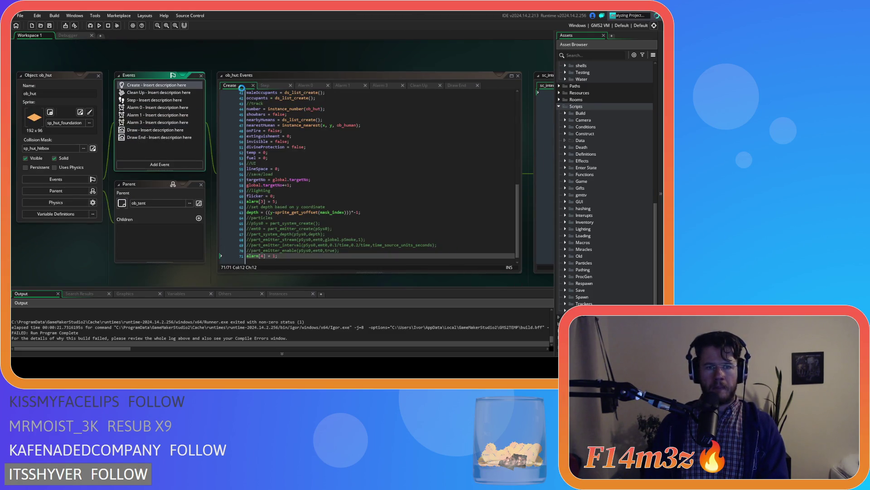
click(292, 256)
key(BackSpace)
key(BackSpace)
key(BackSpace)
mouse_move(340, 250)
mouse_down()
mouse_move(287, 250)
mouse_move(176, 221)
mouse_up()
key(ctrl+shift+k)
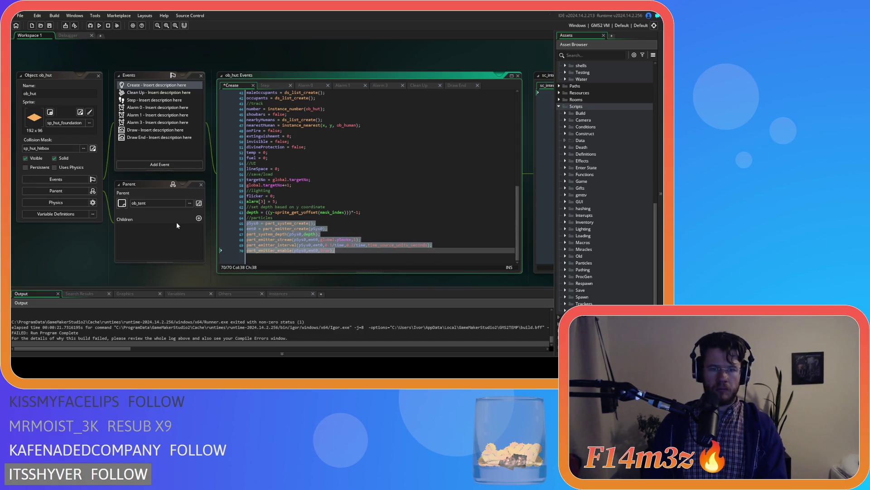
click(420, 233)
key(ctrl+s)
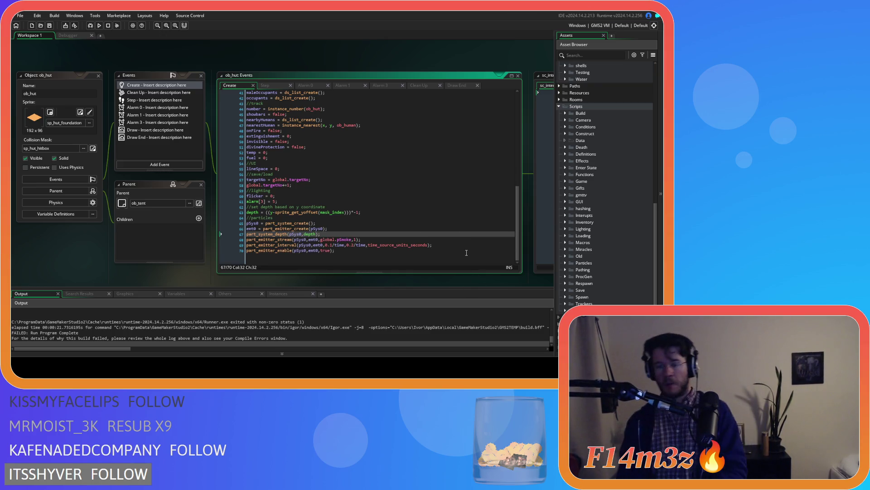
scroll(528, 217, down, 1)
scroll(622, 239, down, 2)
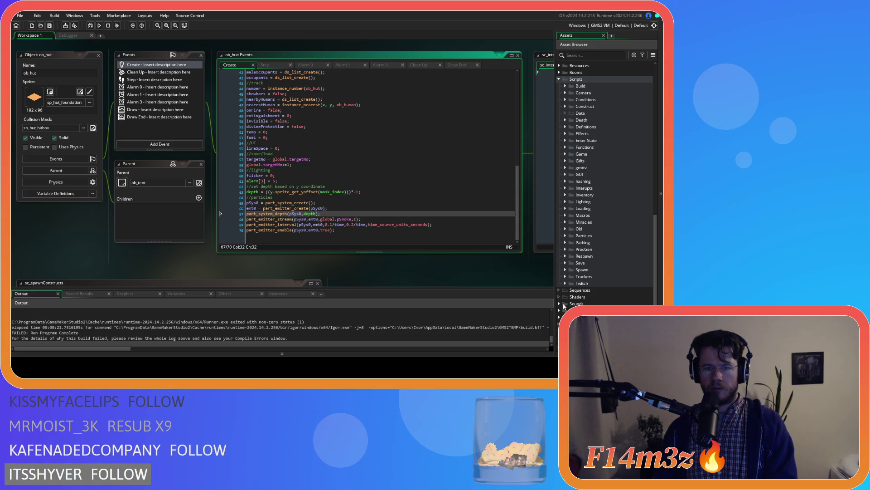
mouse_move(442, 272)
mouse_down()
mouse_move(256, 273)
mouse_move(420, 281)
mouse_up()
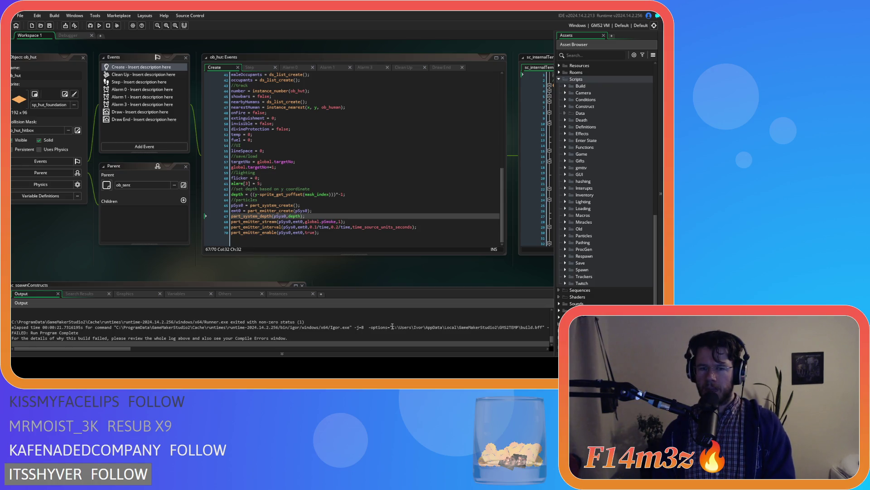
Open the sc_loadSprites script from the Loading scripts folder
scroll(386, 320, up, 5)
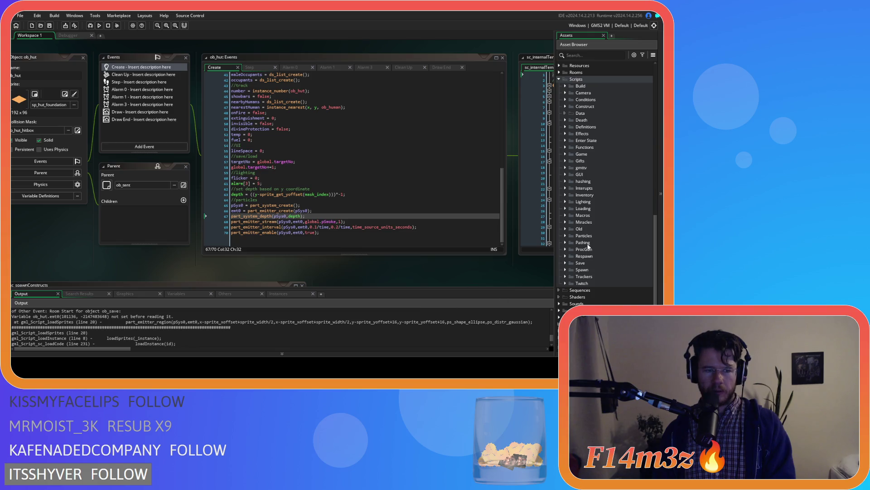
click(566, 210)
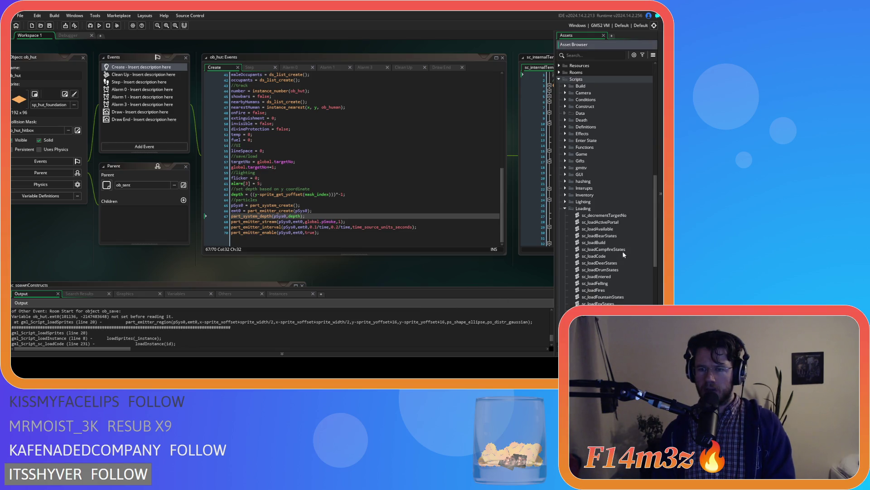
scroll(625, 249, down, 8)
double_click(595, 229)
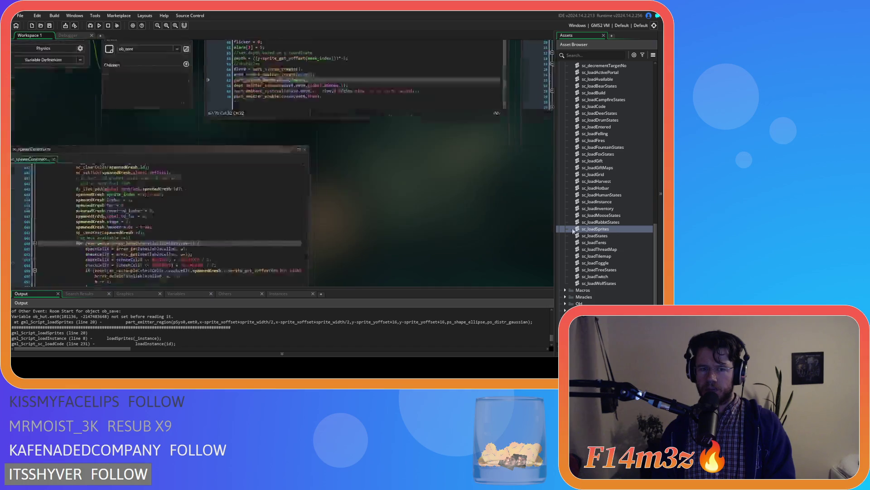
Copy the hut's part_emitter_region call on line 20 of sc_loadSprites
click(205, 183)
mouse_move(155, 248)
mouse_down()
mouse_move(251, 247)
mouse_move(286, 217)
mouse_up()
drag(264, 246, 272, 246)
click(301, 185)
key(shift+Home)
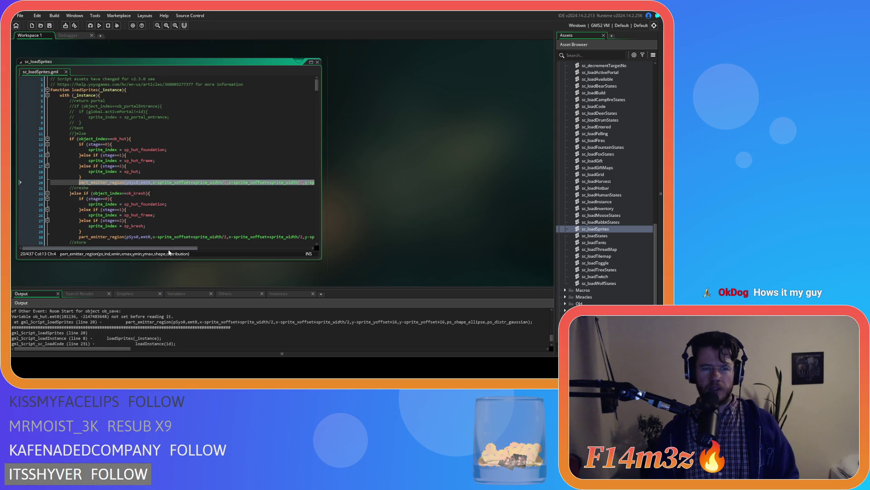
right_click(201, 183)
click(212, 195)
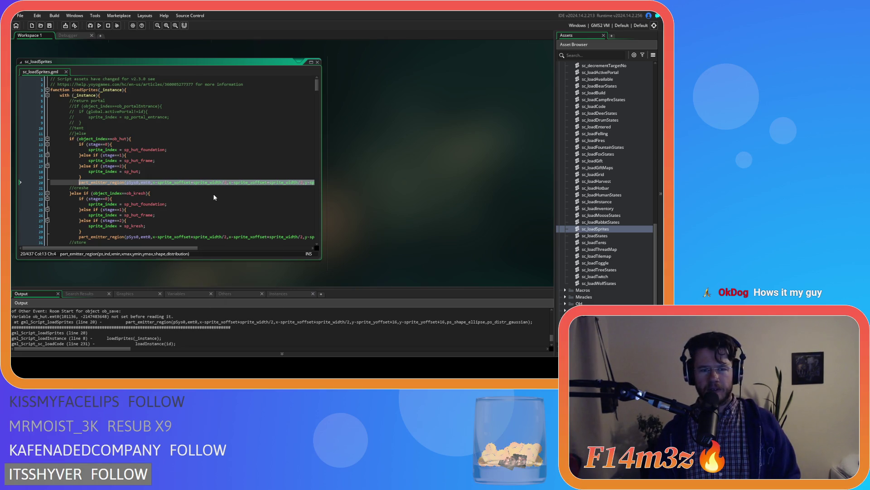
scroll(616, 231, up, 10)
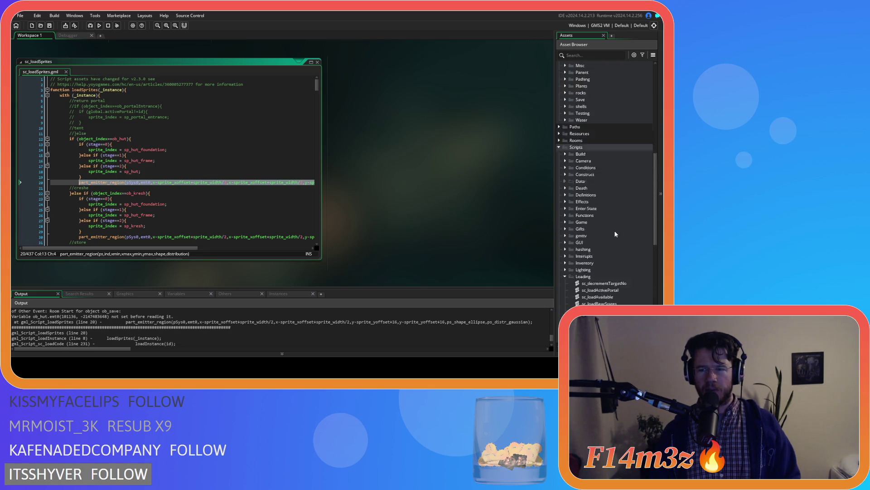
scroll(616, 234, up, 8)
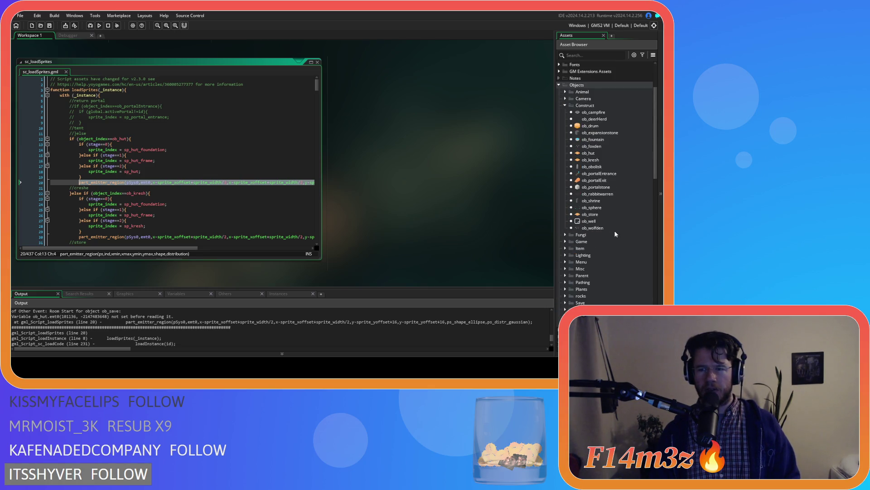
scroll(616, 234, down, 1)
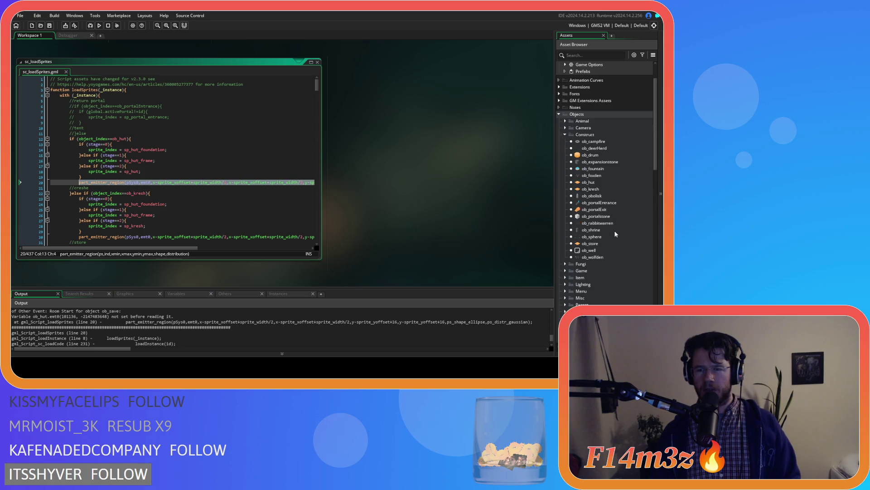
right_click(252, 182)
click(261, 191)
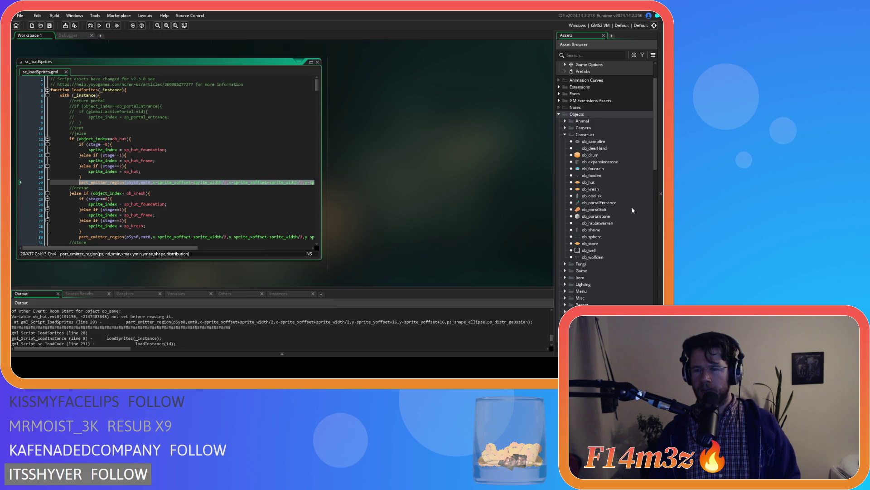
click(610, 182)
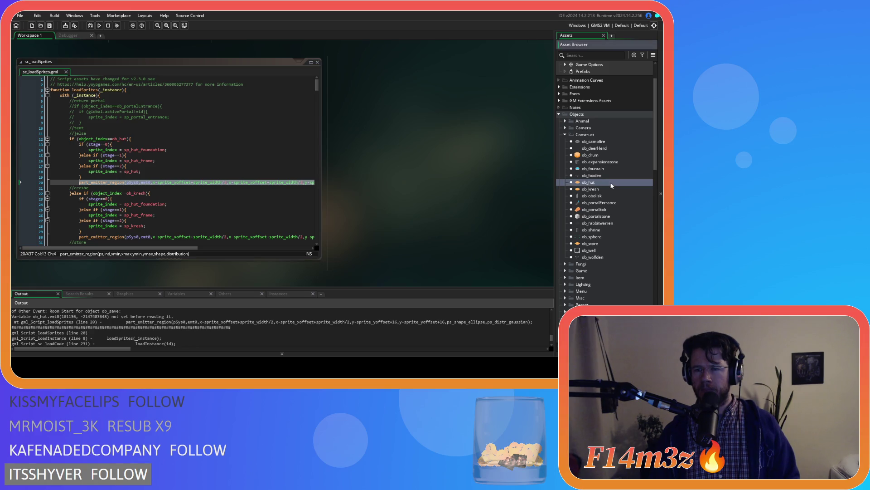
double_click(610, 184)
Paste the part_emitter_region call as line 69 of ob_hut's Create event and save
click(385, 225)
key(Return)
key(ctrl+v)
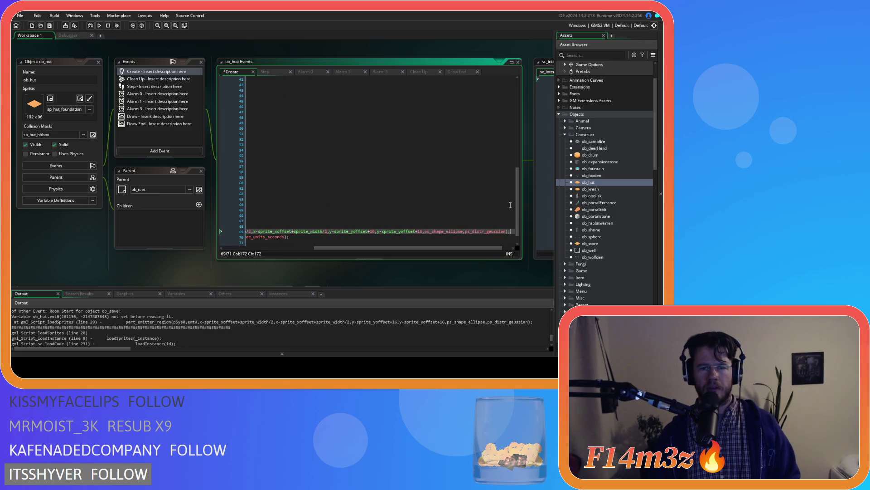
drag(393, 248, 301, 248)
key(ctrl+s)
mouse_move(357, 248)
mouse_down()
mouse_move(428, 252)
mouse_move(300, 251)
mouse_up()
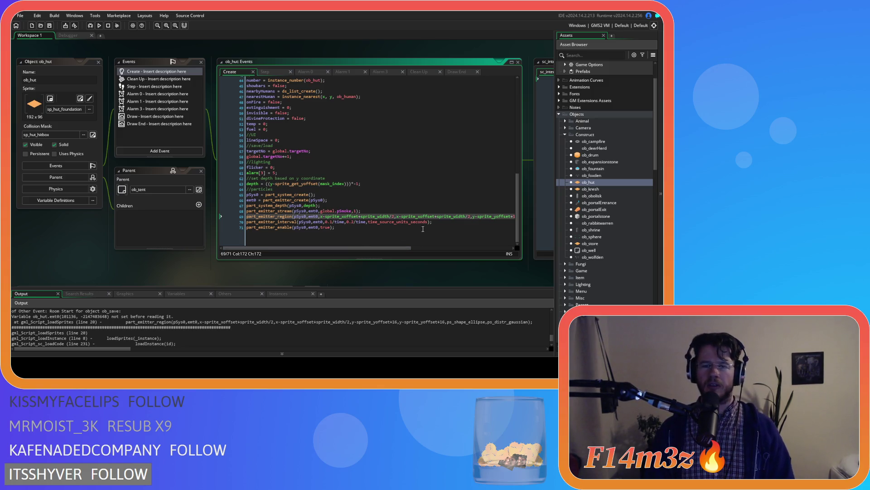
click(335, 237)
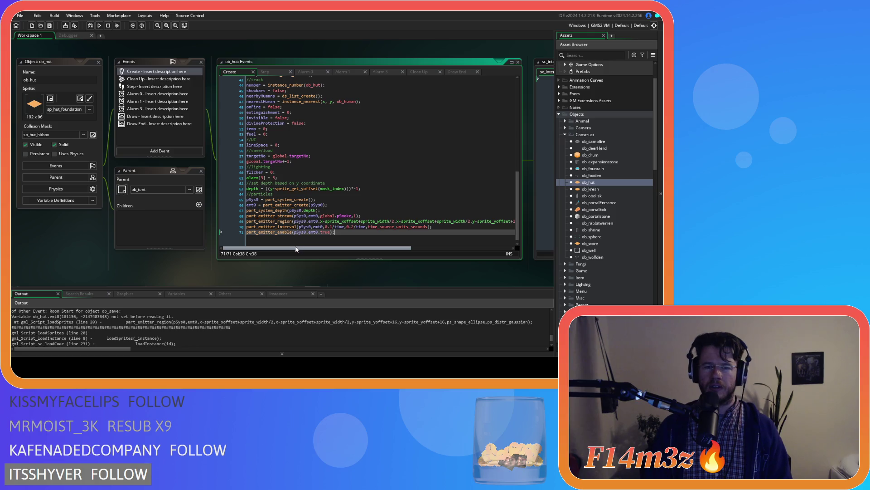
mouse_move(395, 249)
mouse_down()
mouse_move(495, 248)
mouse_move(240, 220)
mouse_up()
click(502, 221)
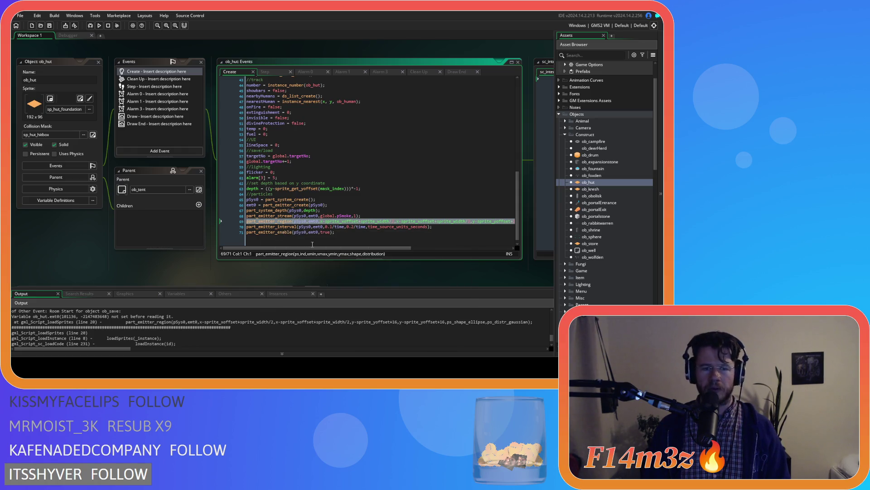
double_click(591, 189)
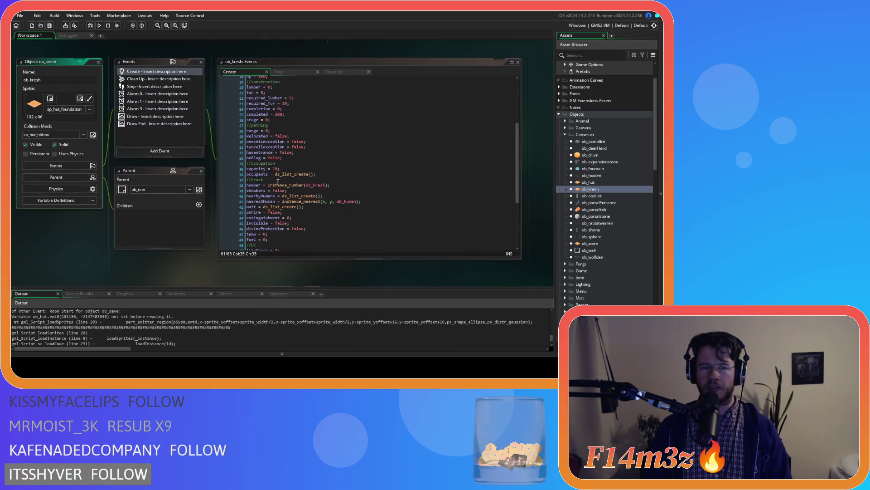
Paste the part_emitter_region line into ob_kresh's Create code, delete it again, then view Step
scroll(364, 207, down, 6)
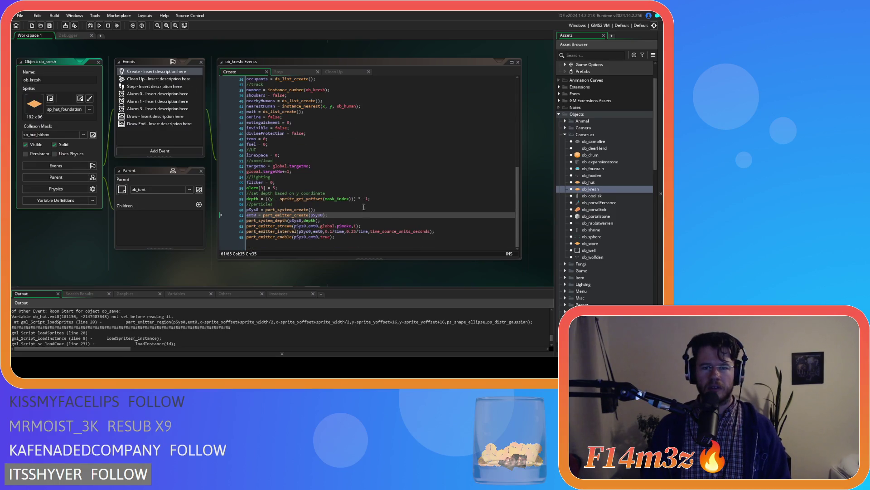
click(379, 225)
key(Return)
key(ctrl+v)
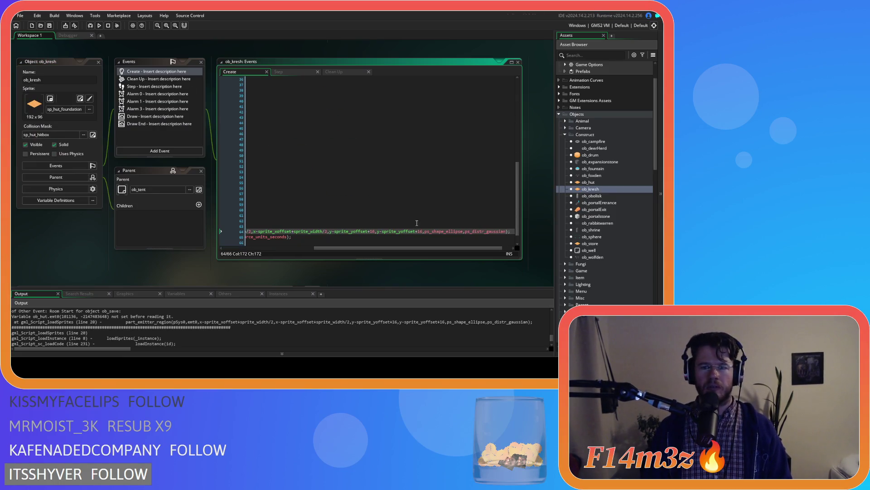
mouse_move(414, 250)
mouse_down()
mouse_move(322, 249)
mouse_move(424, 250)
mouse_move(293, 252)
mouse_up()
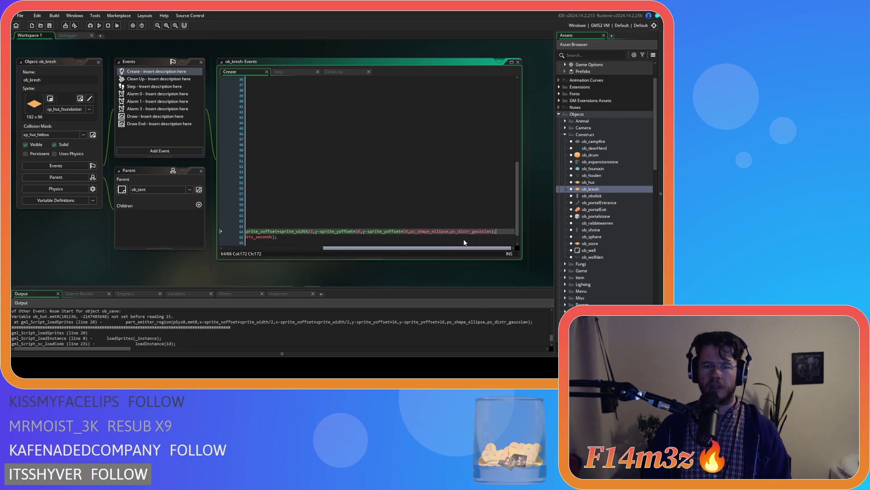
drag(317, 225, 206, 225)
key(Down)
key(BackSpace)
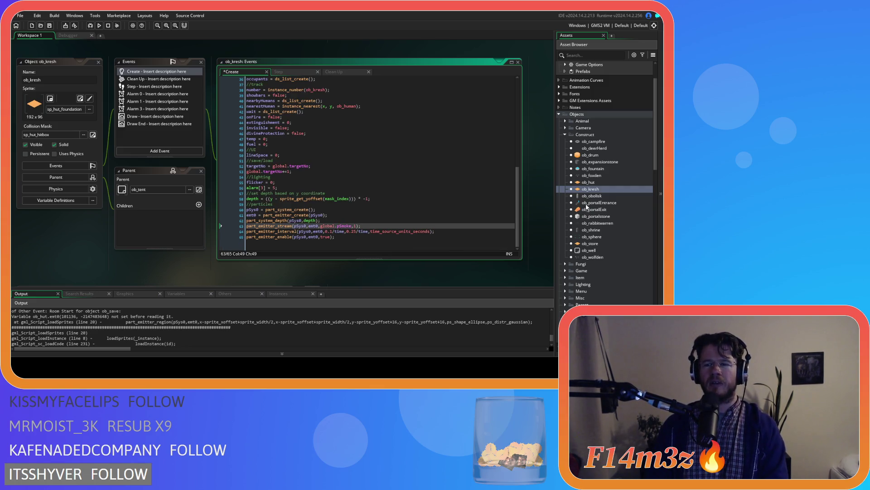
click(282, 71)
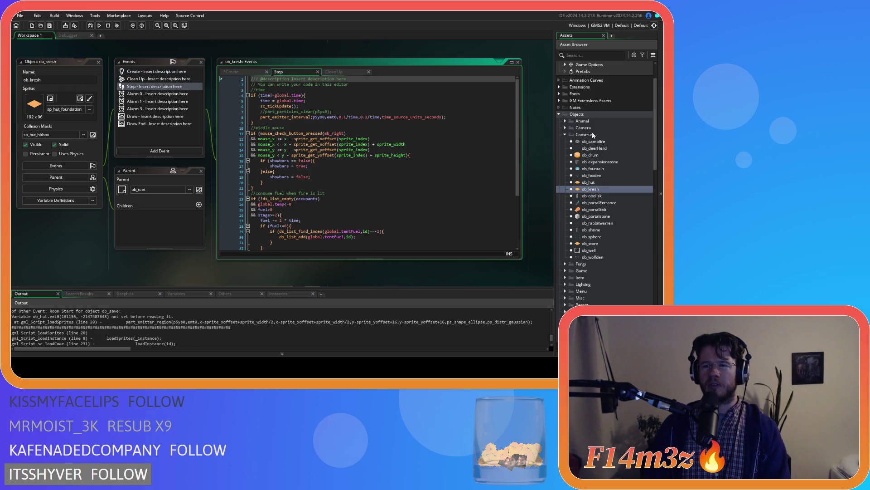
Copy the part_emitter_region line from ob_human's Create event
click(565, 121)
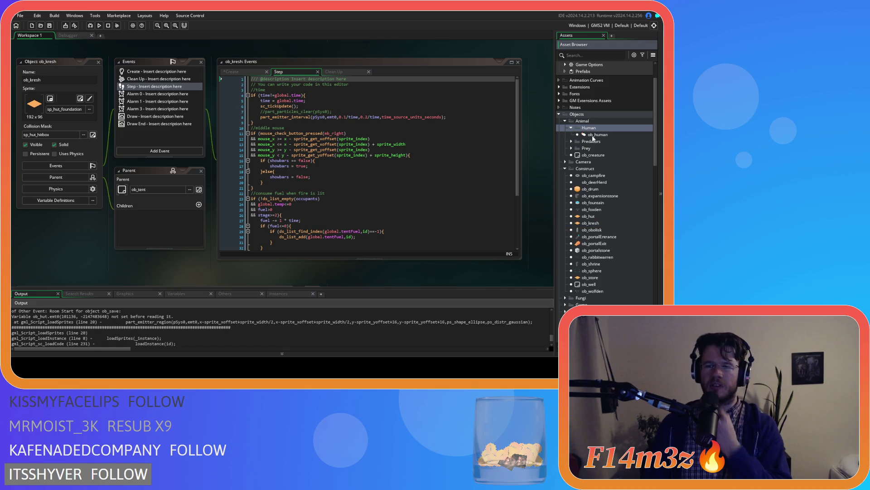
double_click(589, 134)
double_click(138, 77)
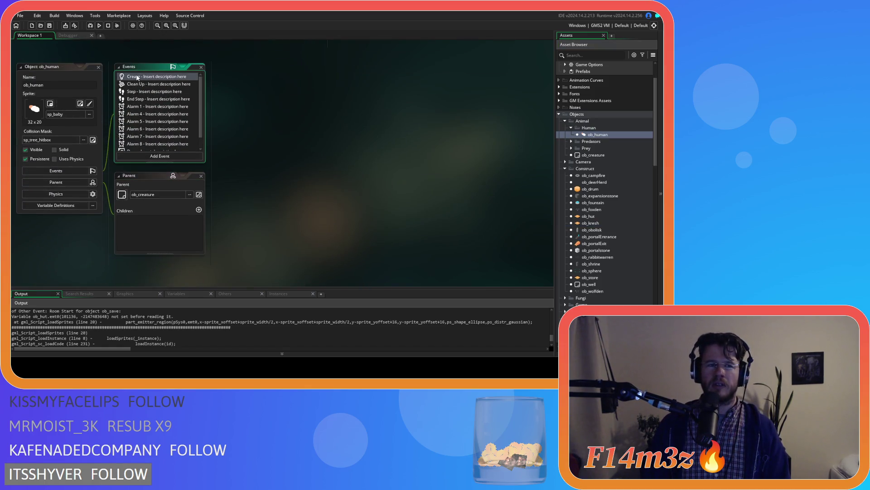
click(313, 160)
text(st)
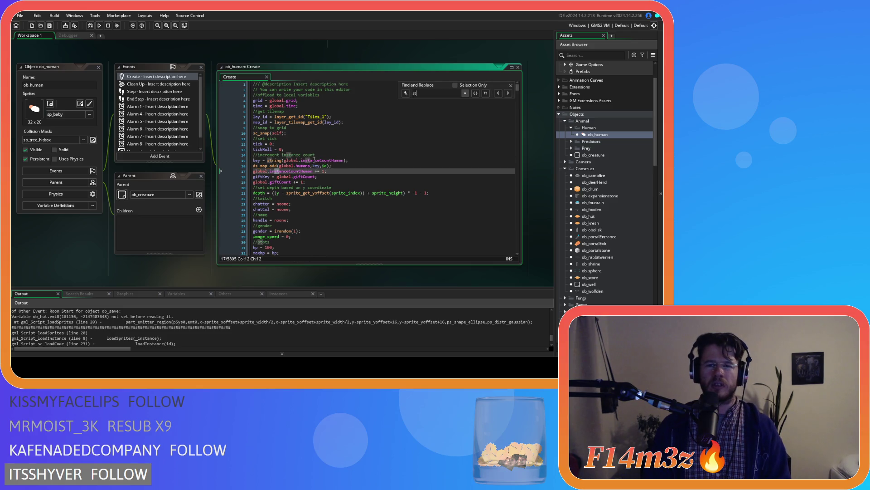
text(ate_construct)
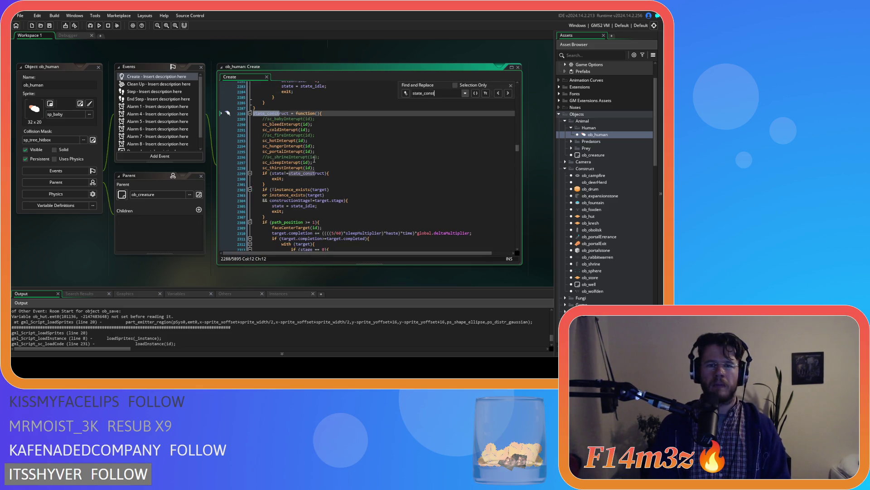
scroll(367, 211, down, 10)
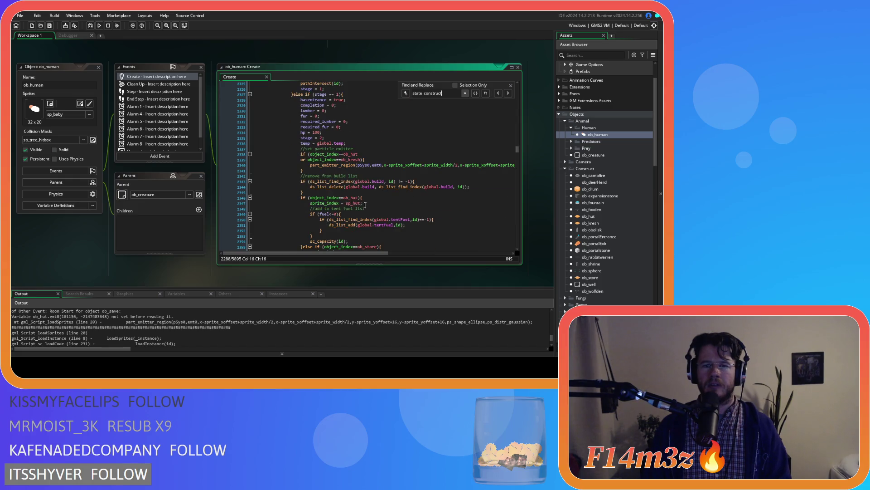
drag(339, 165, 417, 165)
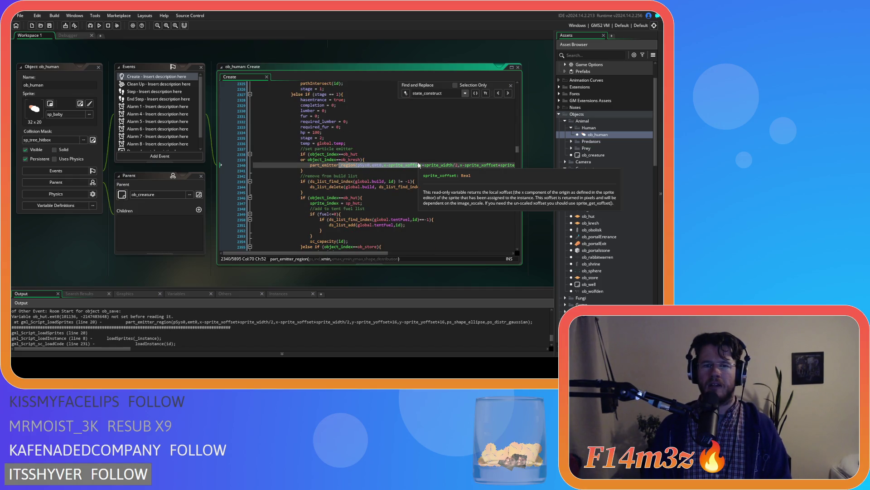
click(512, 85)
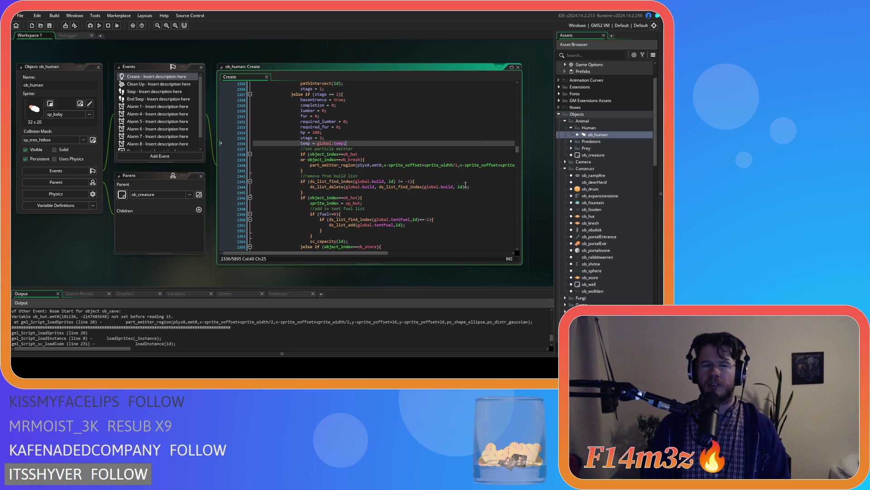
drag(309, 165, 531, 168)
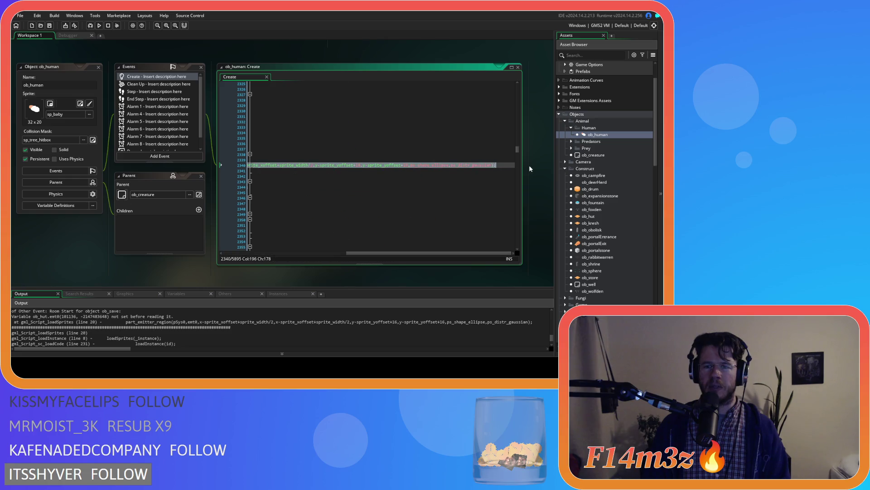
right_click(462, 167)
click(482, 180)
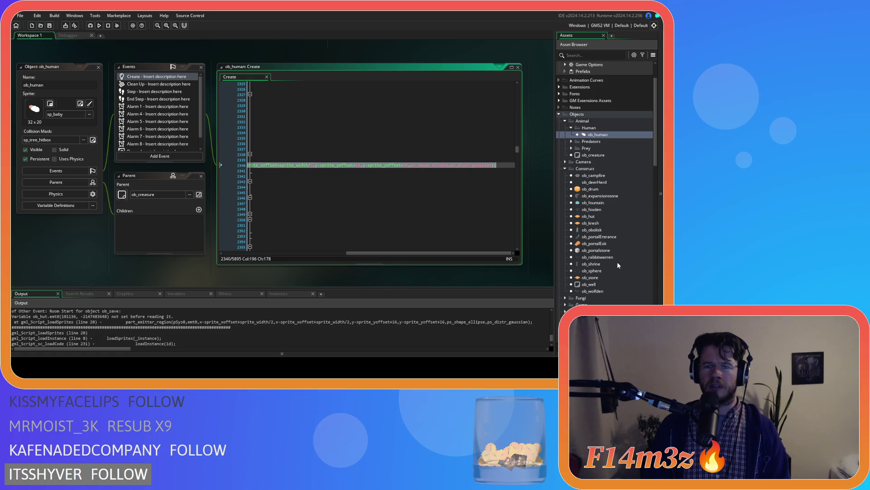
Delete the part_emitter_region line from ob_hut's Create event and open sc_spawnConstructs
double_click(598, 218)
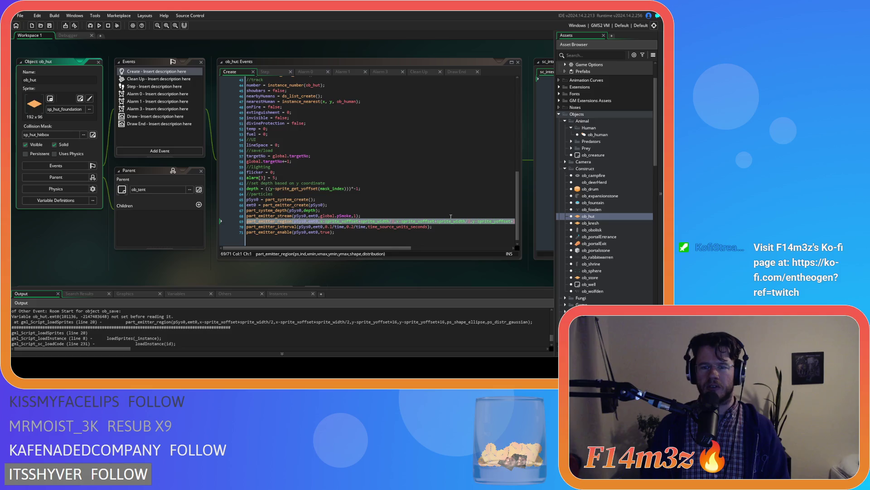
click(380, 245)
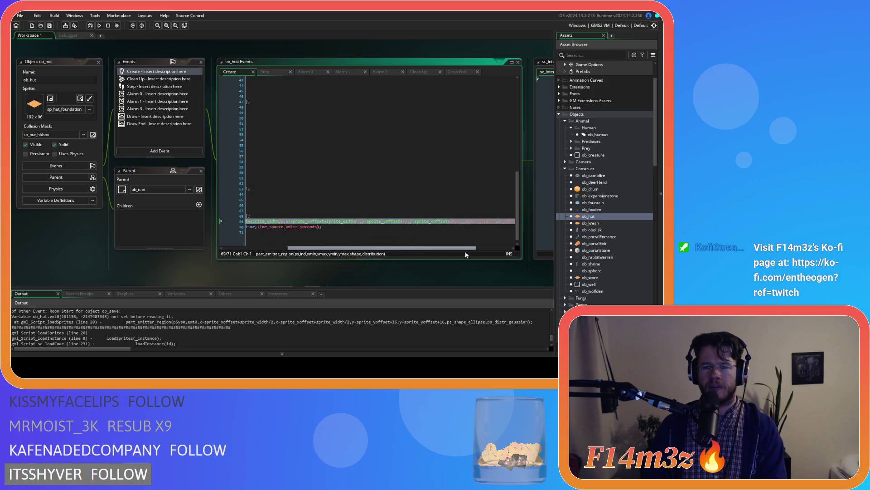
key(BackSpace)
key(BackSpace)
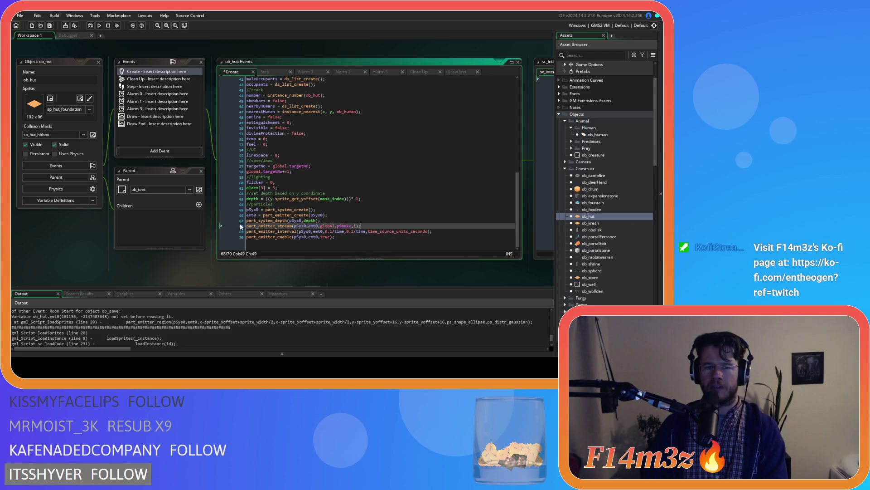
click(608, 223)
double_click(607, 224)
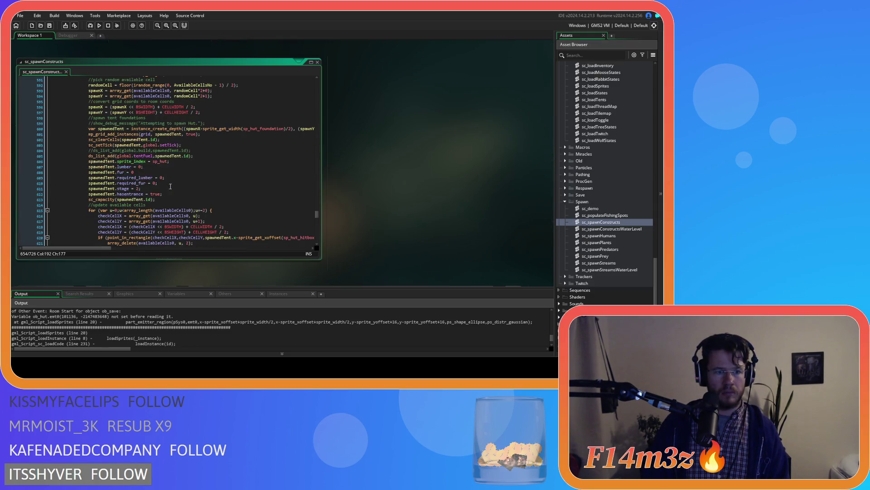
Paste the part_emitter_region line on a new line after hasentrance
click(182, 193)
key(Return)
key(ctrl+v)
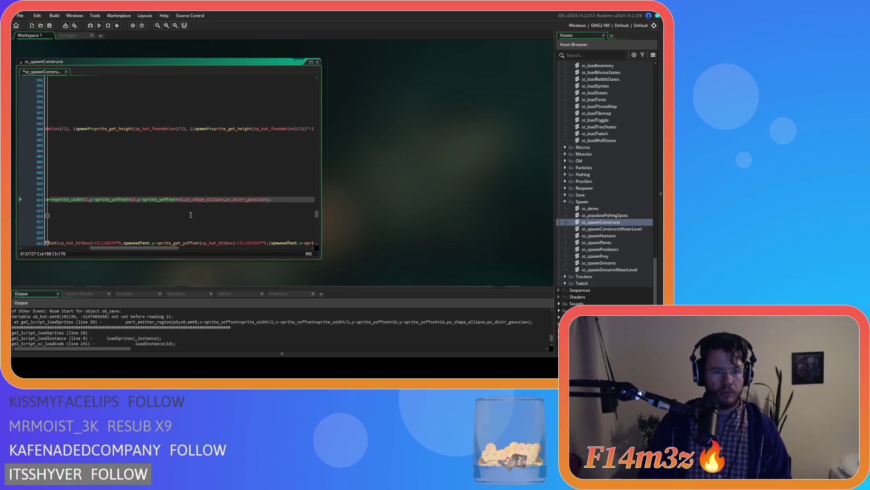
drag(175, 248, 106, 248)
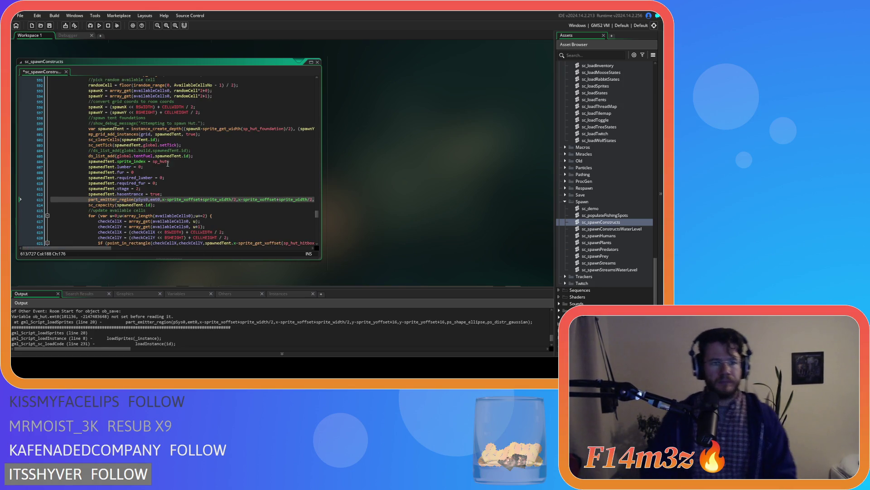
Strip the 'spawnedTent.' prefix from the setup lines with Find and Replace
click(168, 155)
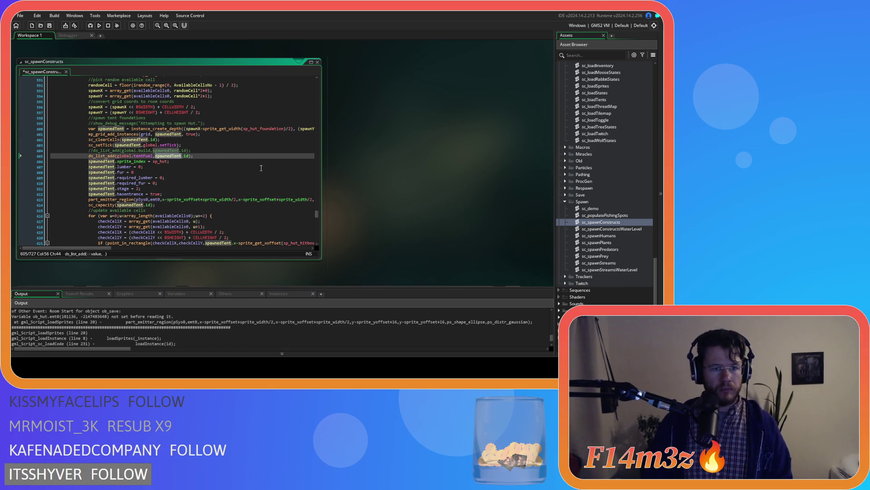
drag(181, 151, 153, 151)
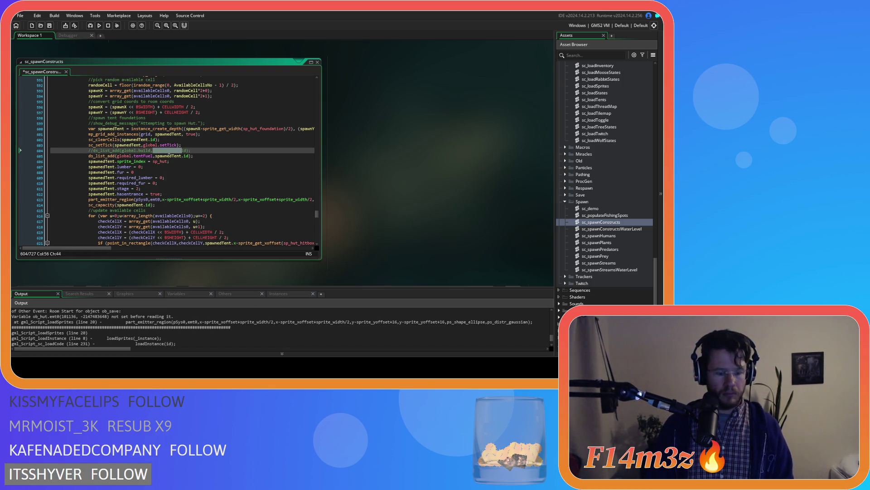
key(ctrl+f)
click(205, 88)
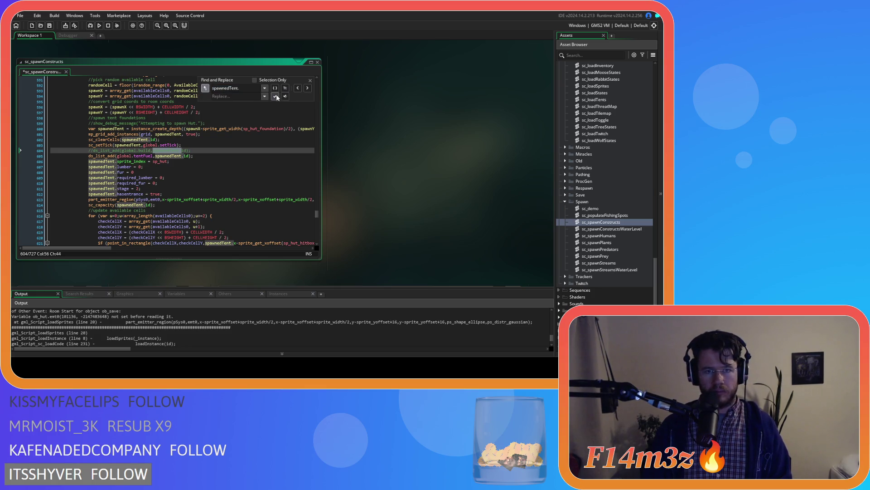
click(275, 96)
click(276, 97)
click(276, 97)
click(275, 97)
click(275, 97)
click(276, 97)
click(276, 96)
click(275, 97)
click(276, 97)
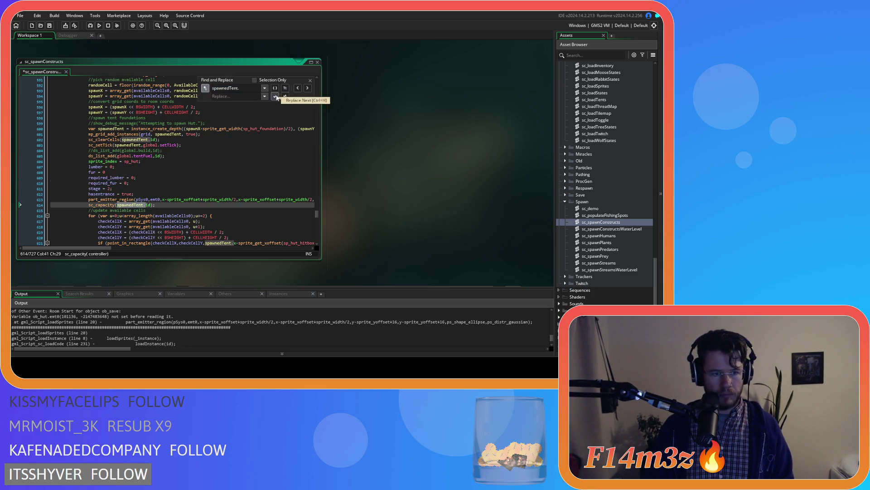
click(276, 97)
click(311, 80)
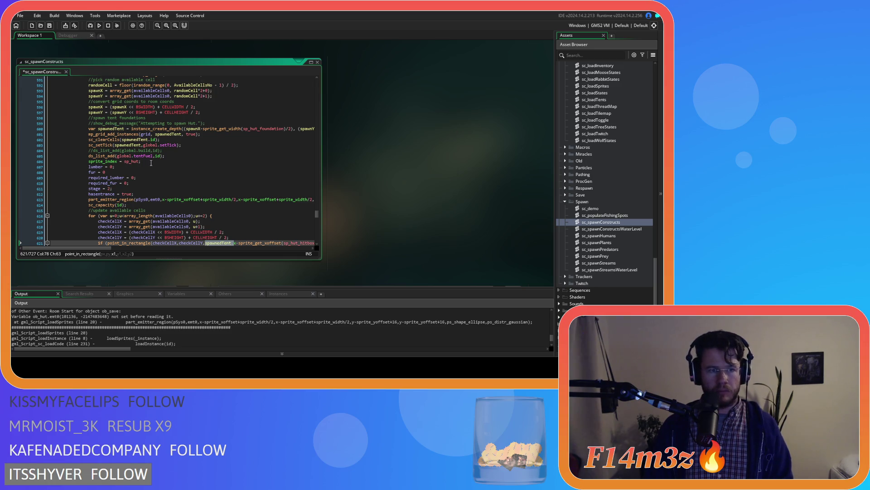
Wrap the setup lines in an indented with(spawnedTent) block, then run the game with F5
click(203, 143)
key(Return)
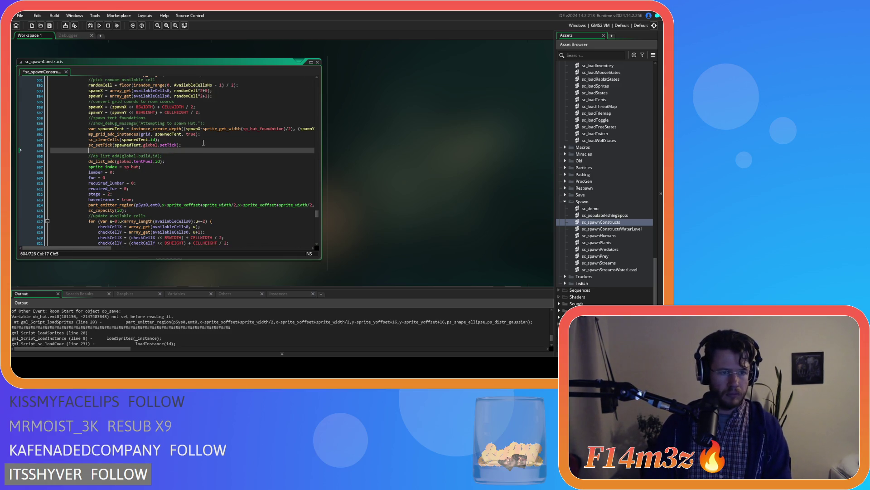
text(with(sp)
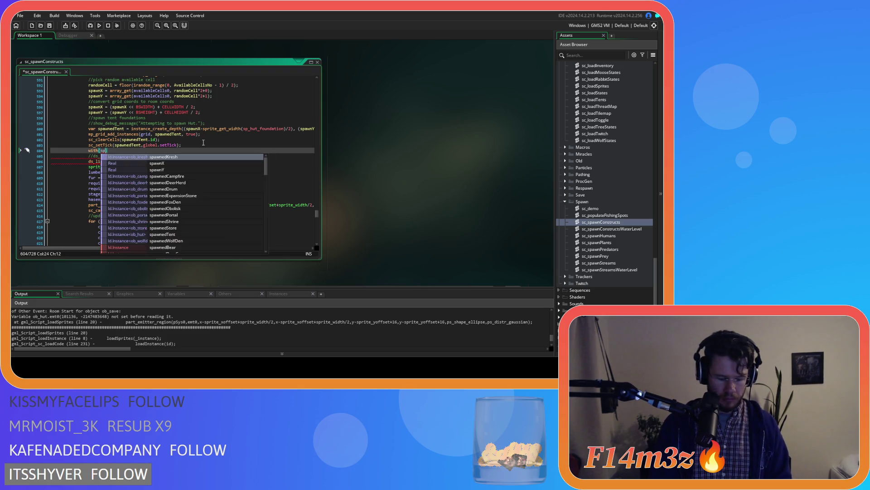
text(awnedTent)
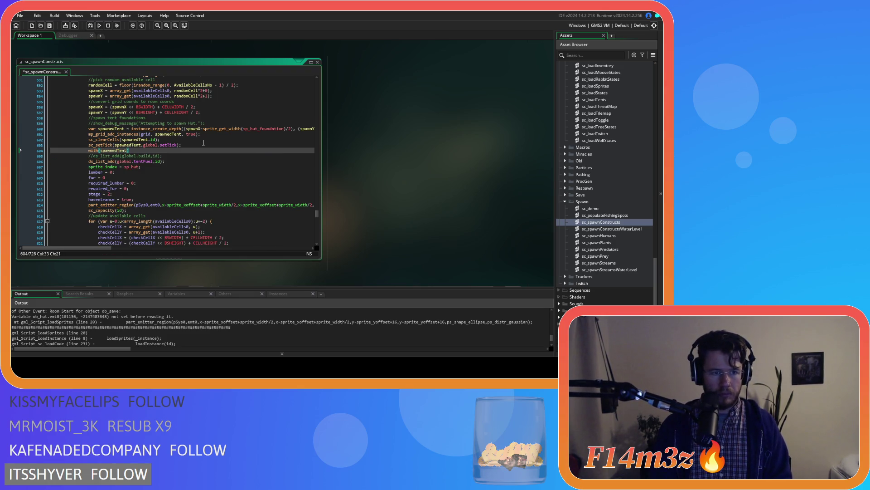
click(144, 210)
key(Return)
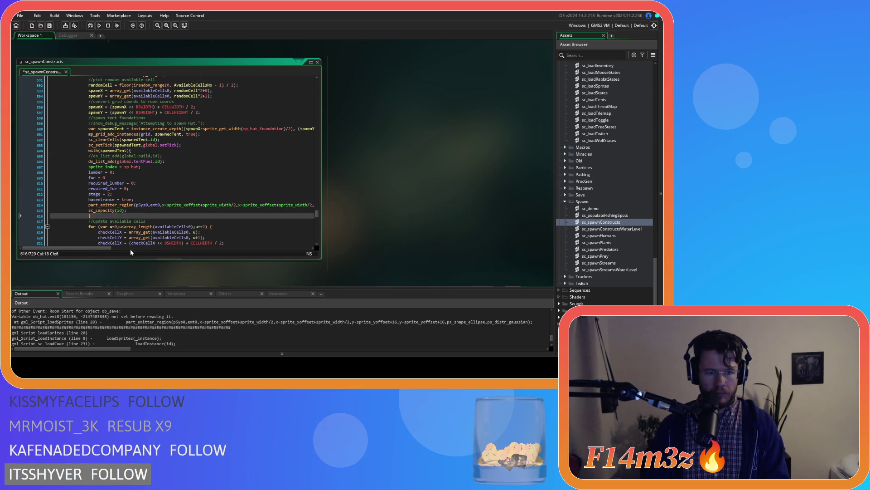
click(134, 248)
click(207, 203)
mouse_move(207, 202)
mouse_down()
mouse_move(90, 186)
mouse_move(85, 158)
mouse_up()
key(Tab)
click(197, 189)
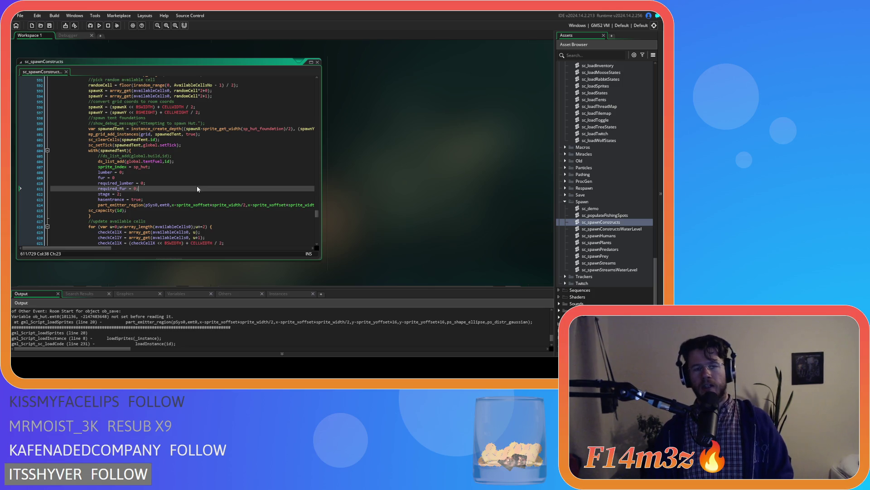
click(355, 178)
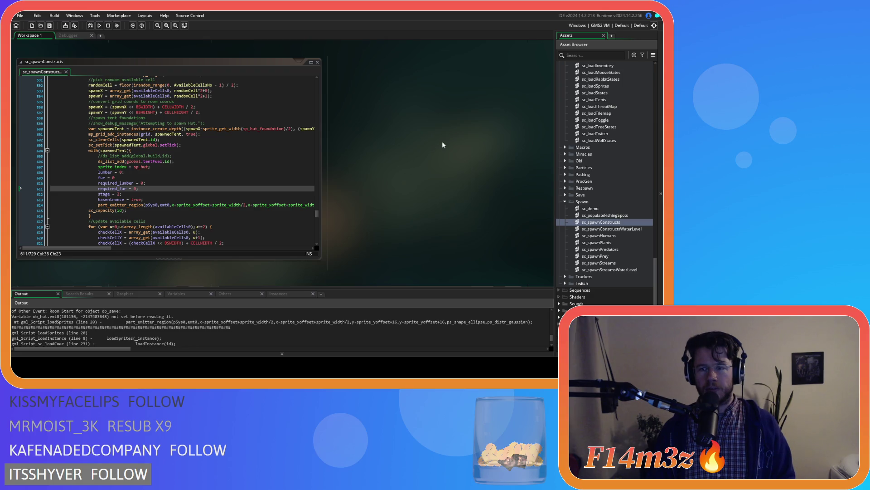
key(F5)
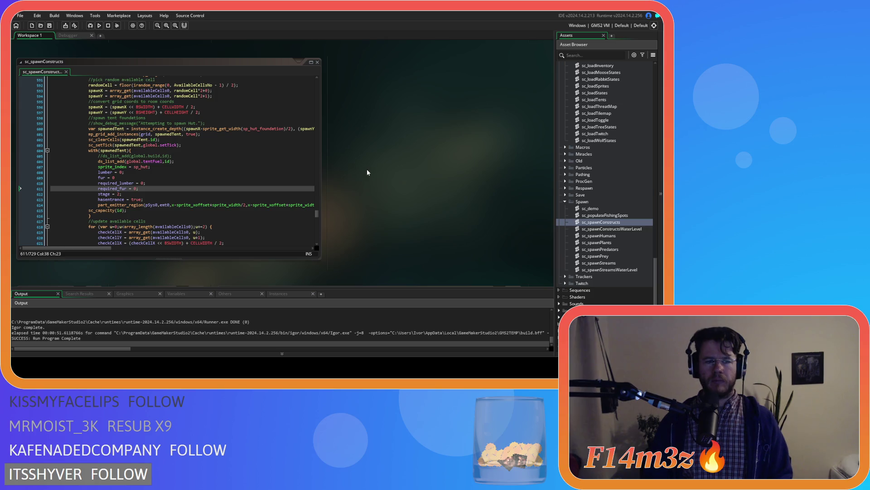
Change part_emitter_enable from true to false in the ob_hut and ob_kresh Create events
scroll(436, 237, up, 5)
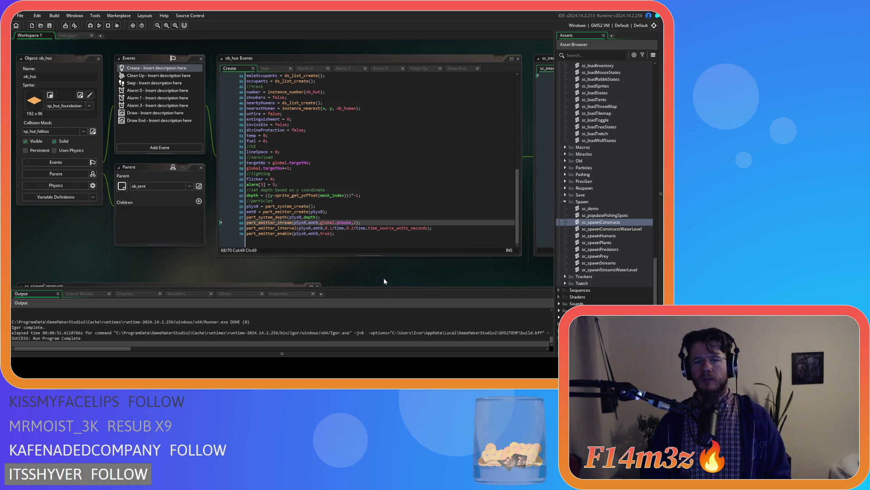
drag(385, 277, 273, 255)
double_click(215, 212)
text(false)
scroll(222, 227, up, 10)
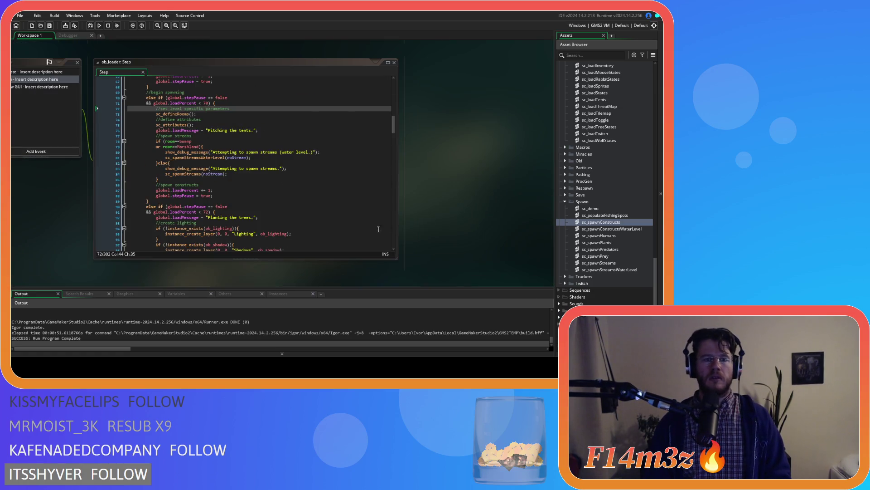
scroll(442, 208, up, 10)
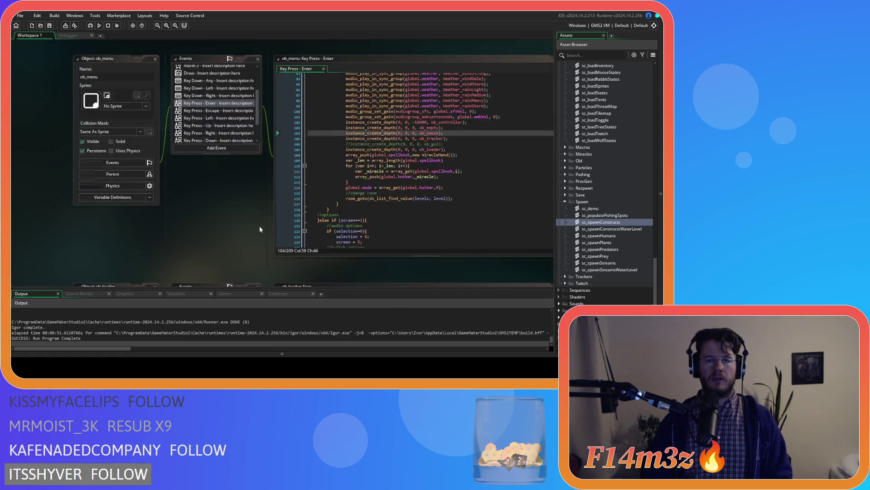
scroll(189, 235, down, 10)
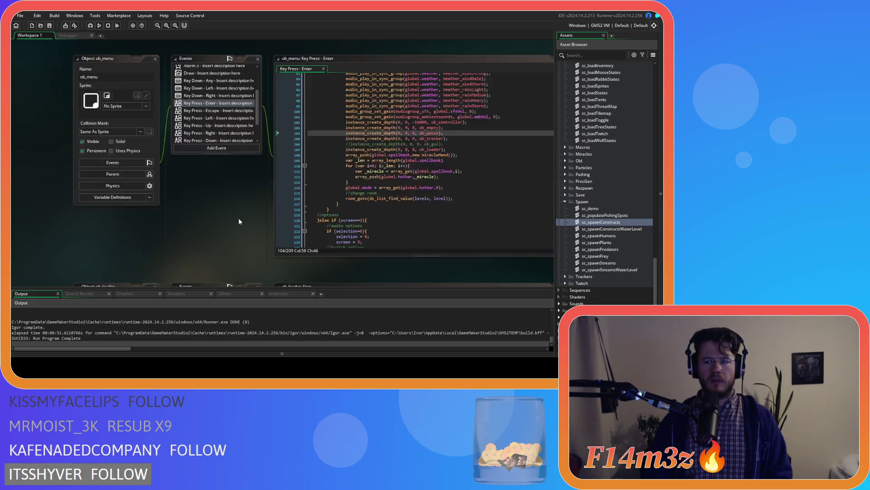
scroll(239, 221, down, 10)
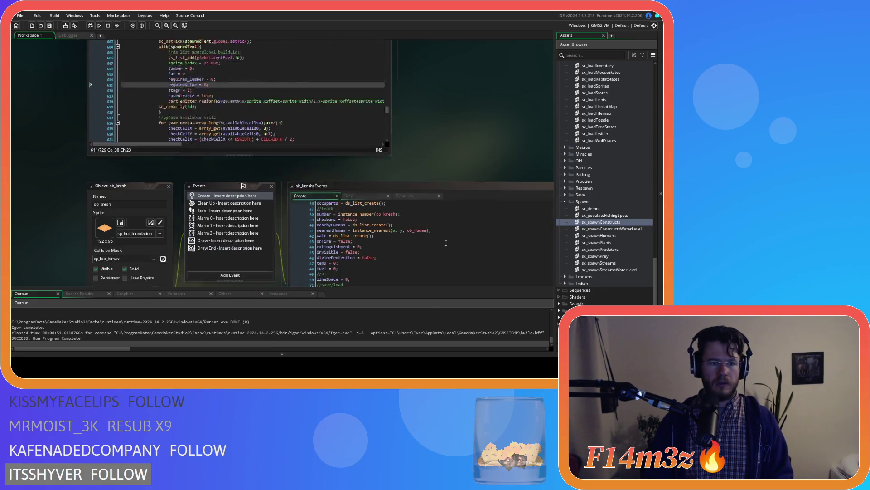
scroll(208, 251, right, 5)
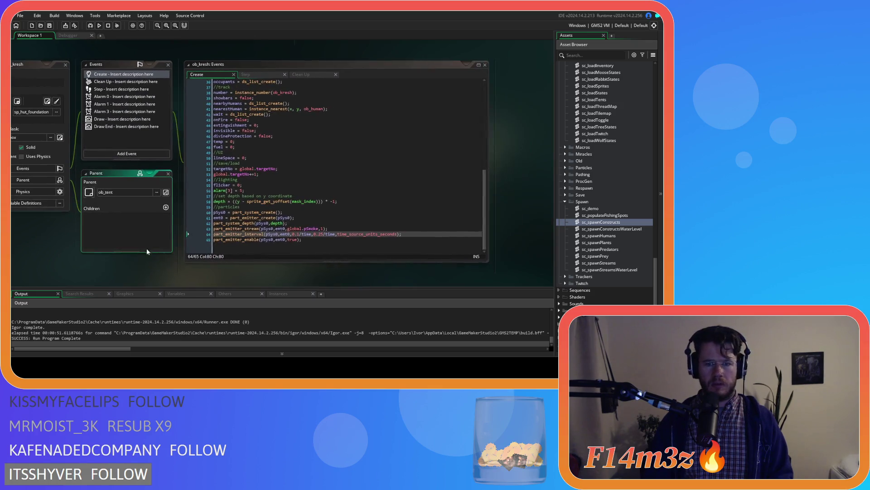
double_click(293, 239)
text(false)
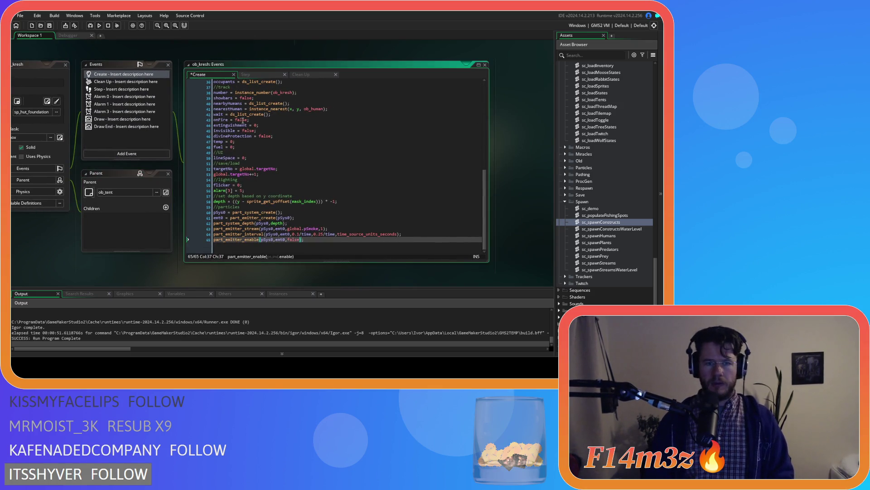
Uncomment the emitter on/off lines in sc_internalTemp with Ctrl+K
click(261, 75)
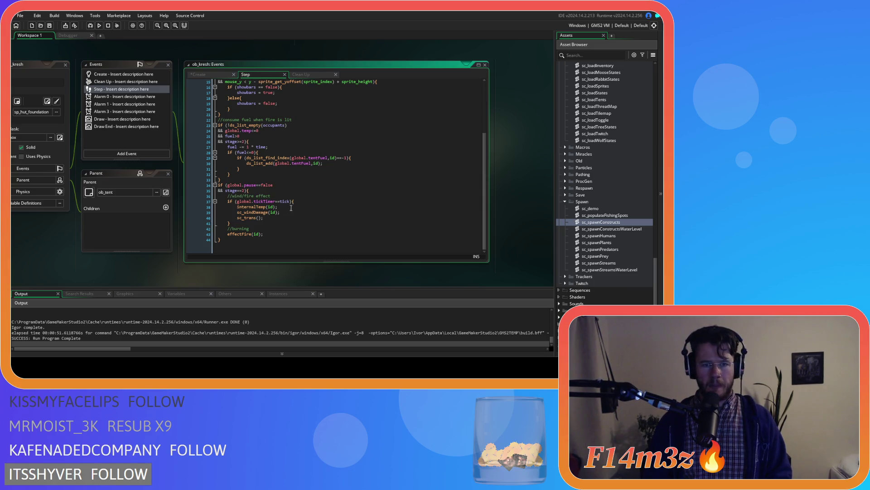
scroll(283, 176, up, 5)
click(307, 113)
scroll(299, 136, down, 5)
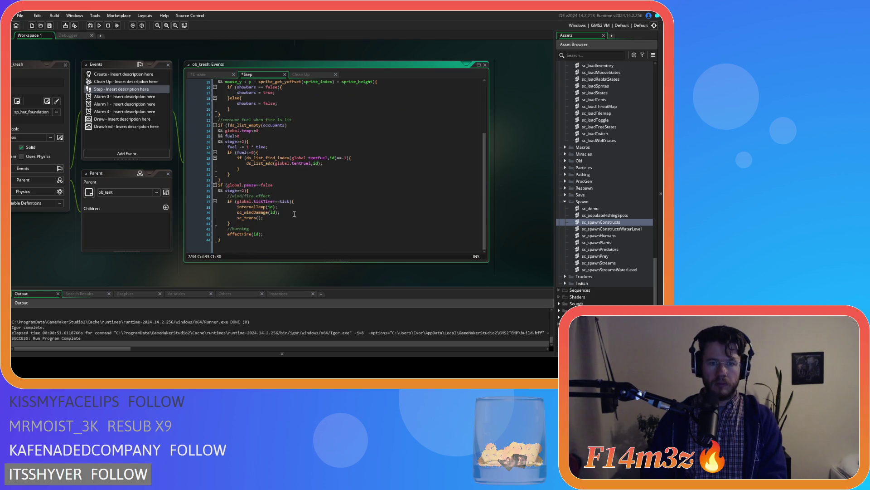
middle_click(295, 207)
scroll(376, 196, down, 4)
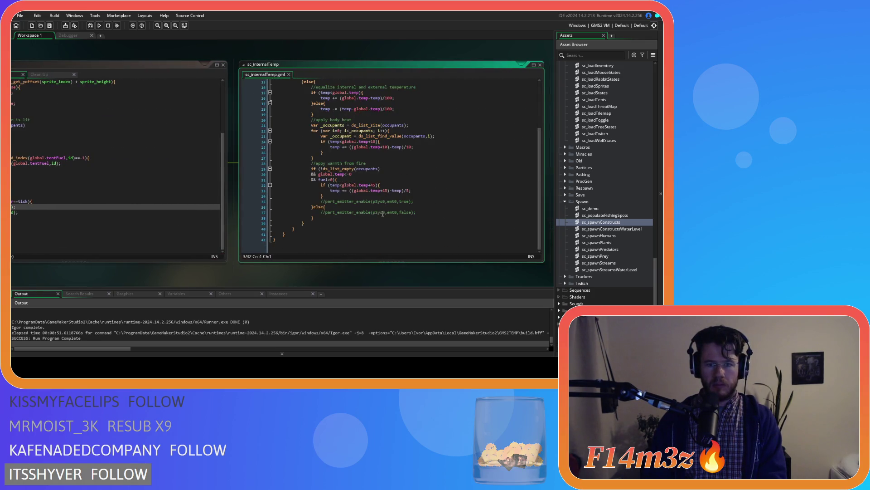
click(386, 201)
key(ctrl+k)
click(418, 200)
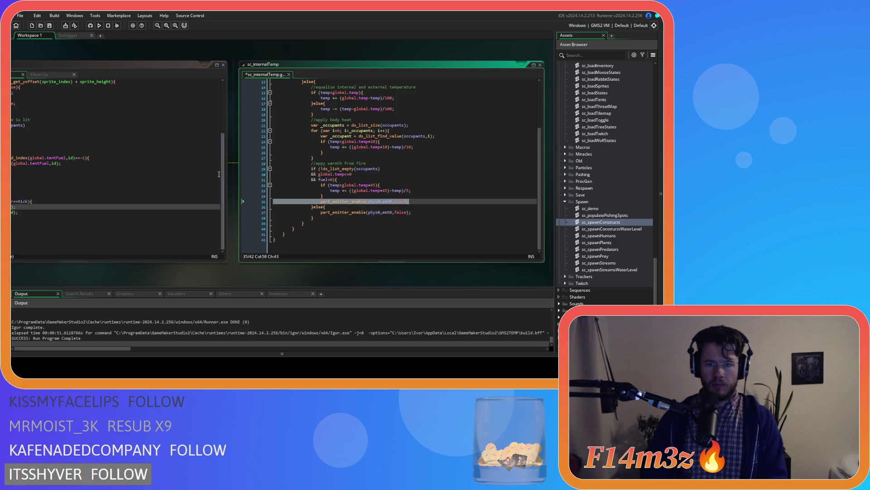
Review the fuel-consumption code in ob_hut's Step event and run the game again
click(146, 57)
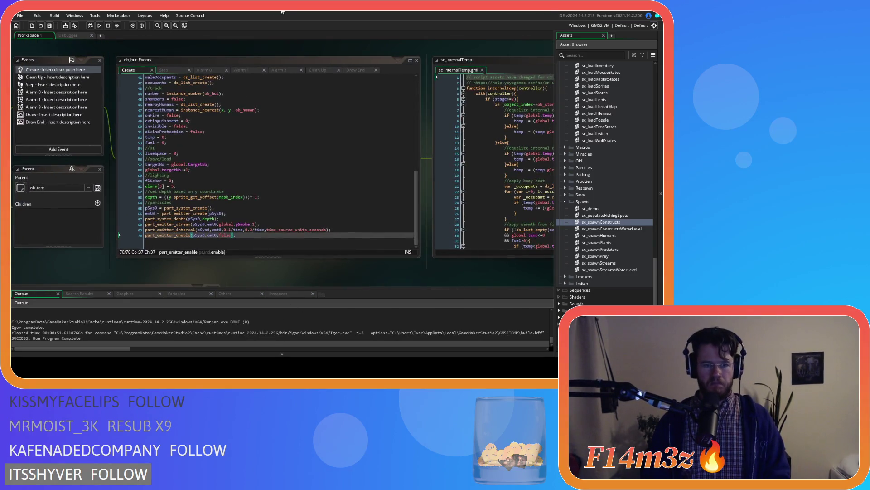
click(167, 71)
click(235, 110)
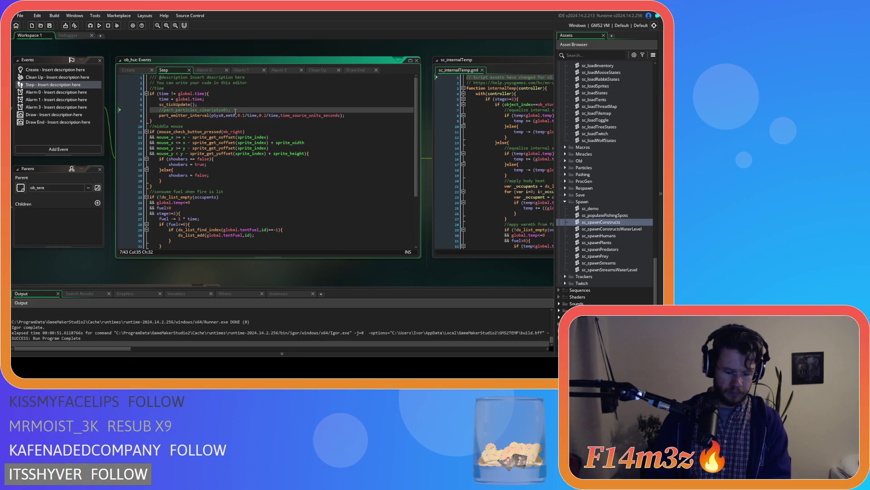
scroll(266, 124, down, 2)
click(266, 124)
scroll(266, 123, down, 2)
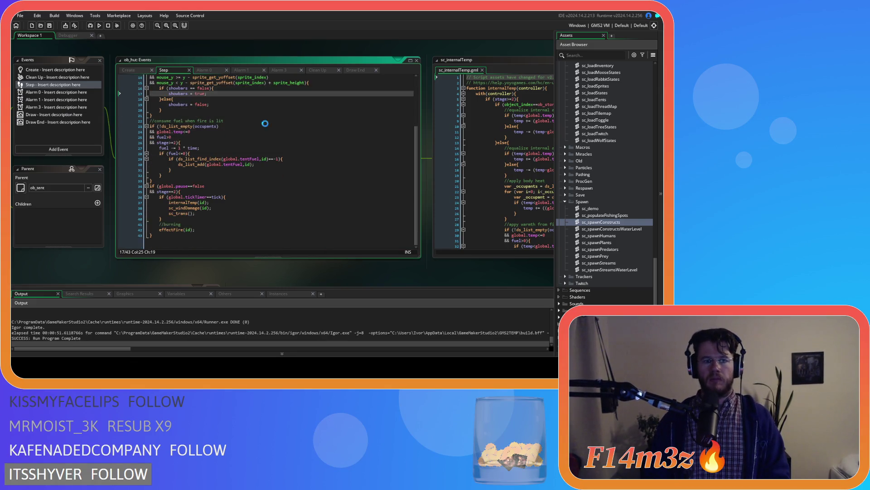
key(F5)
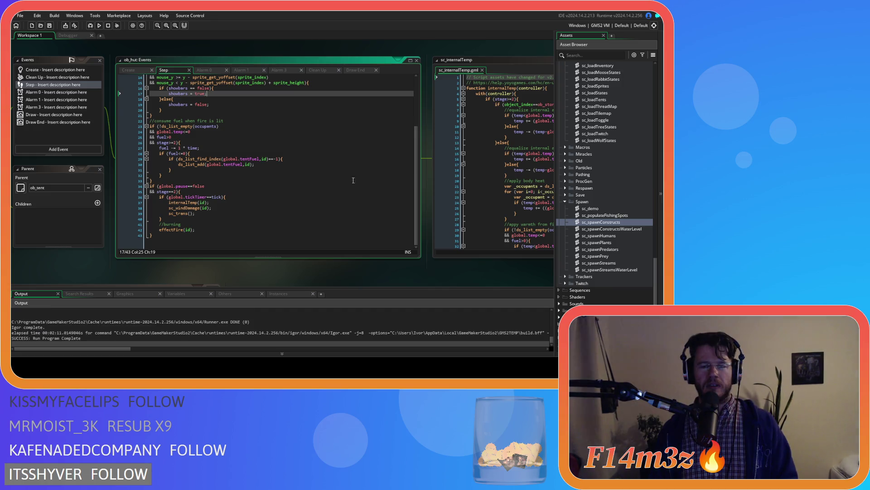
Close all open editor windows from the workspace menu
click(272, 164)
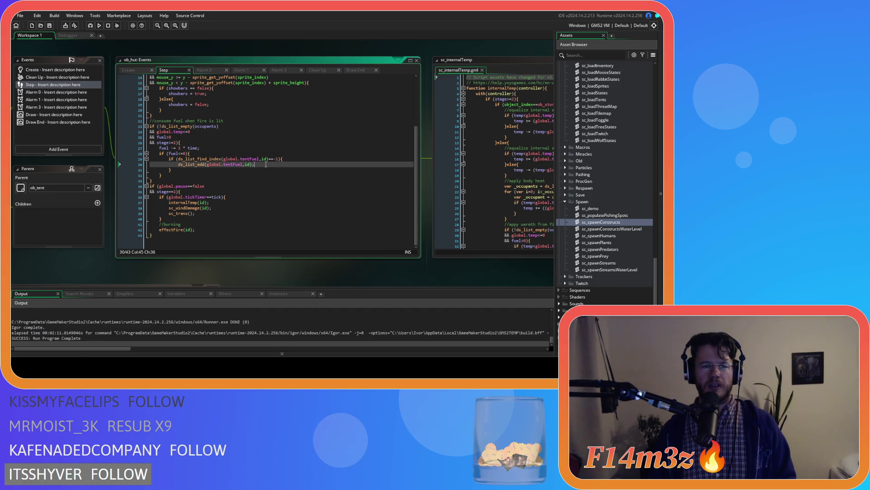
click(272, 276)
right_click(248, 274)
mouse_move(265, 283)
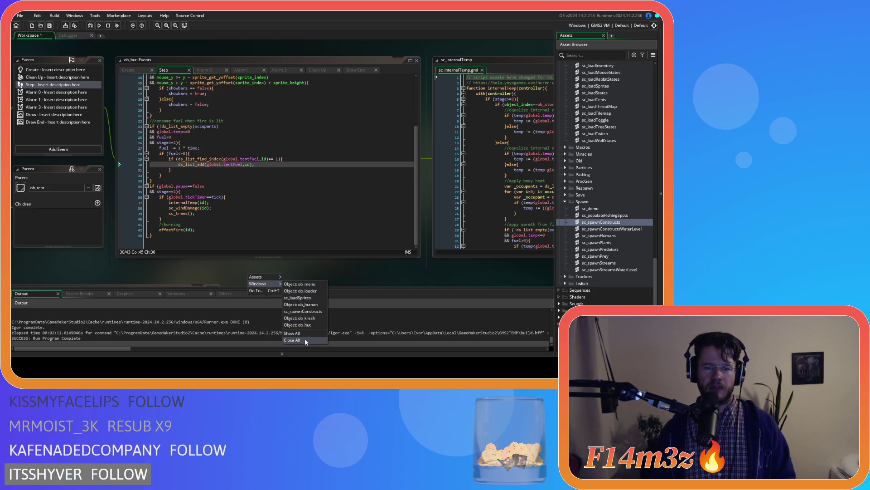
click(305, 338)
Open the sc_saveHut script from the Scripts > Save folder
click(567, 201)
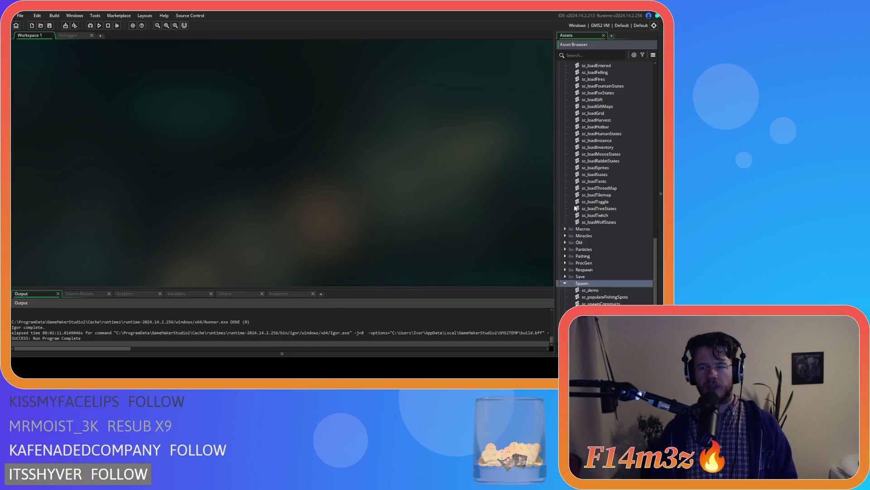
scroll(568, 150, up, 2)
click(565, 147)
scroll(565, 171, up, 5)
click(559, 182)
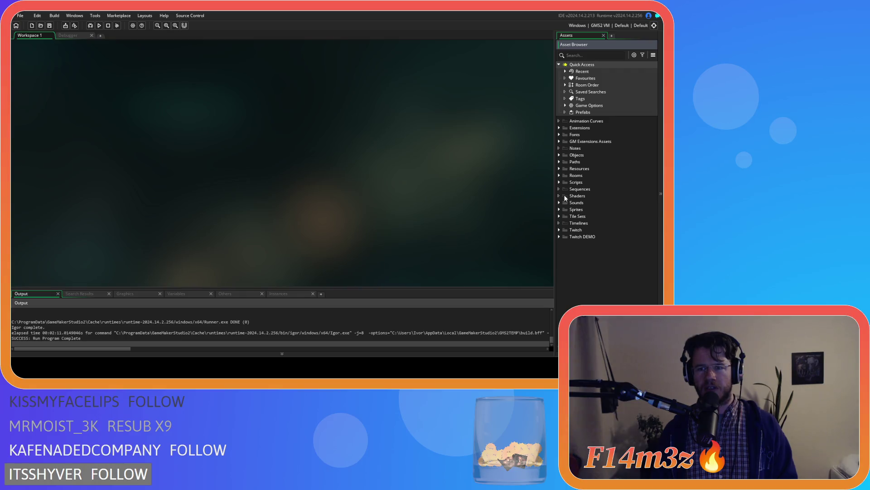
click(560, 183)
scroll(564, 190, down, 3)
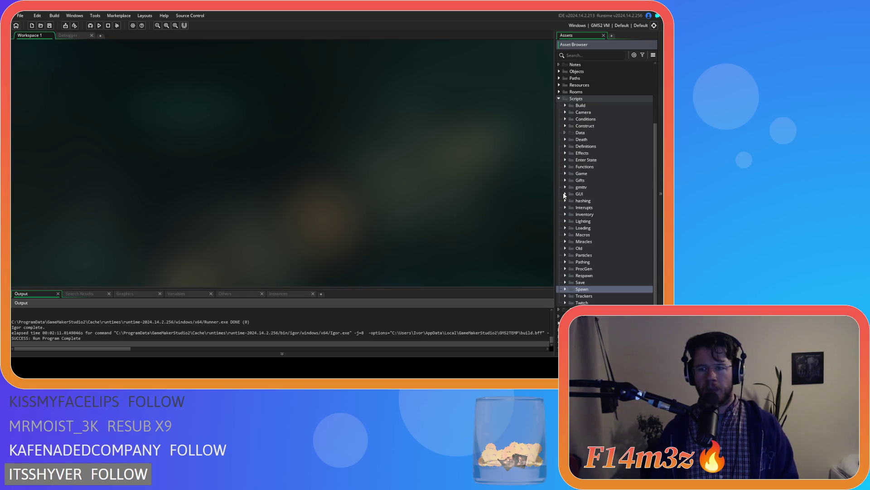
click(565, 283)
scroll(571, 283, down, 3)
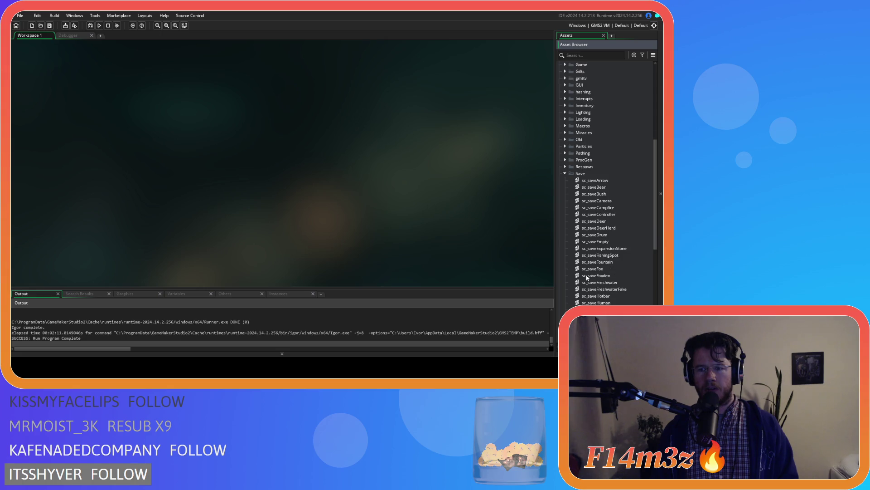
scroll(586, 277, down, 1)
double_click(594, 249)
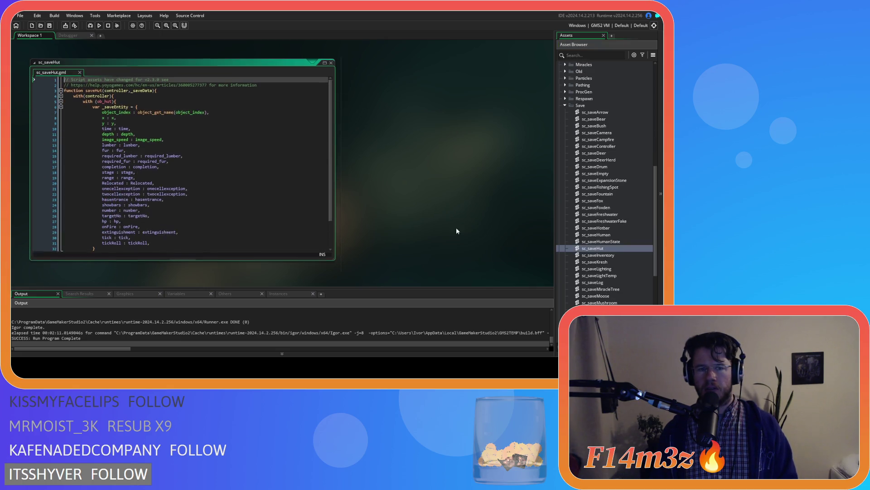
Add a 'fuel : fuel,' entry after 'range : range,' in sc_saveHut
scroll(295, 202, down, 1)
click(203, 209)
key(Return)
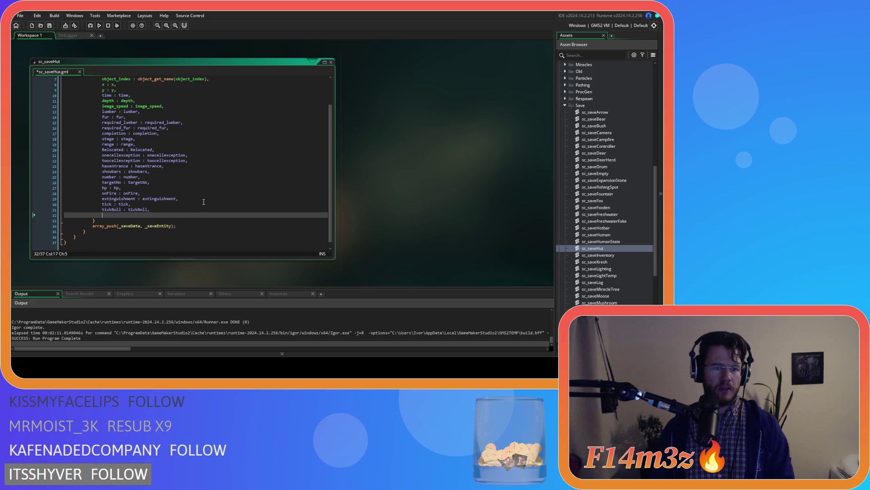
key(Home)
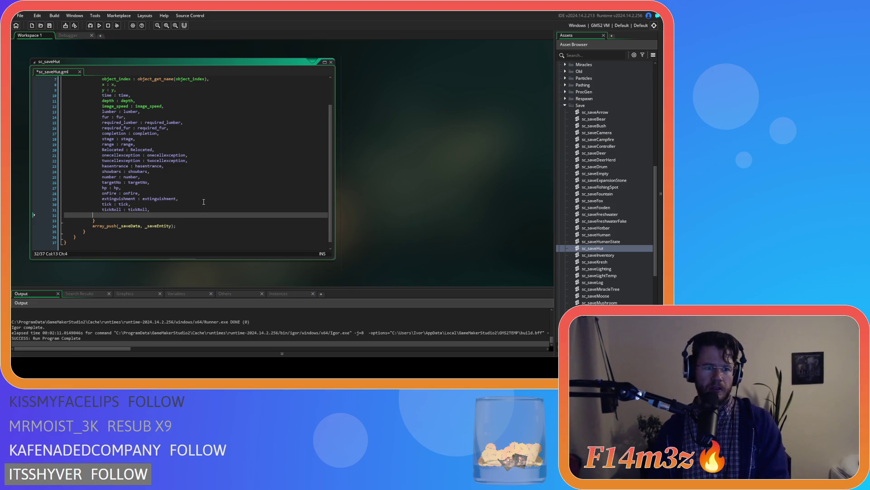
key(BackSpace)
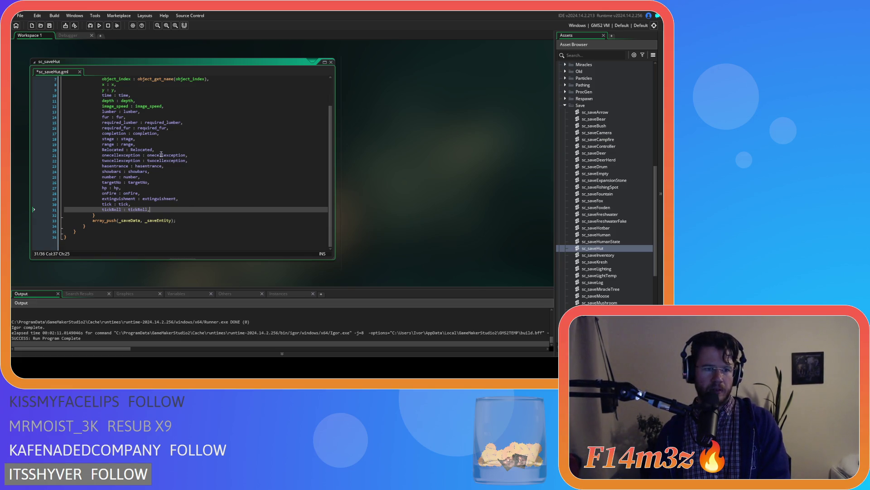
click(193, 130)
click(193, 133)
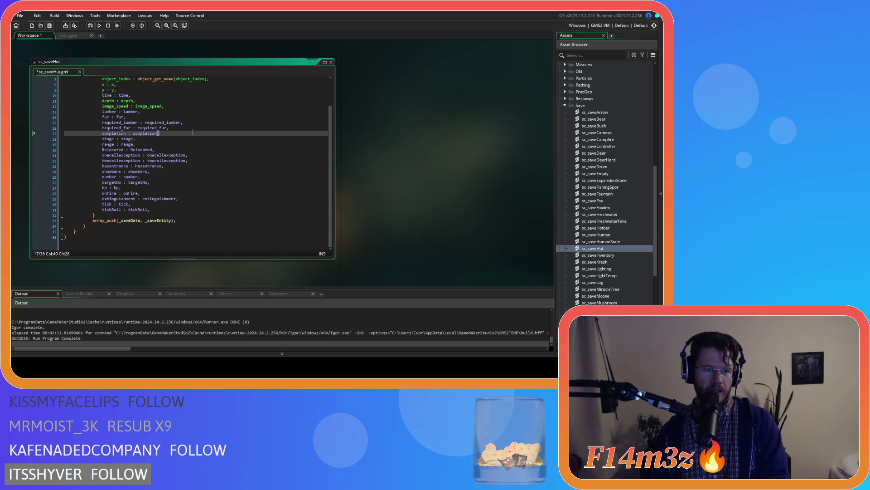
text(,)
click(188, 143)
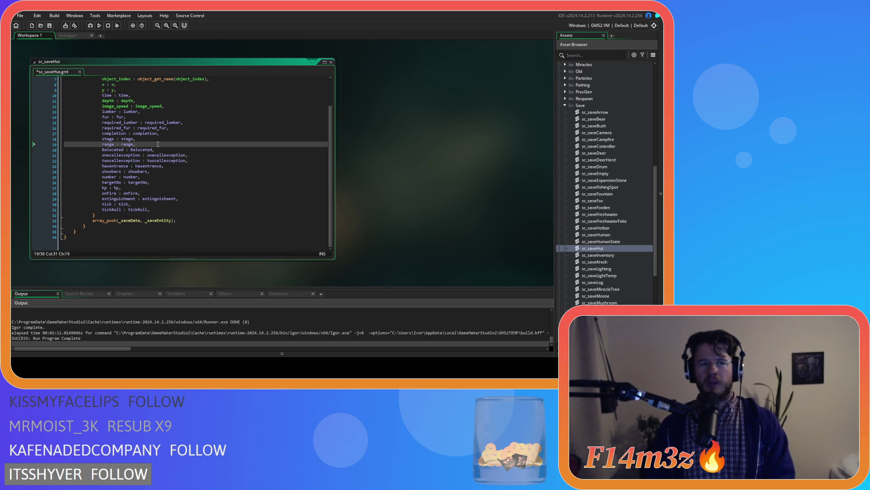
key(Return)
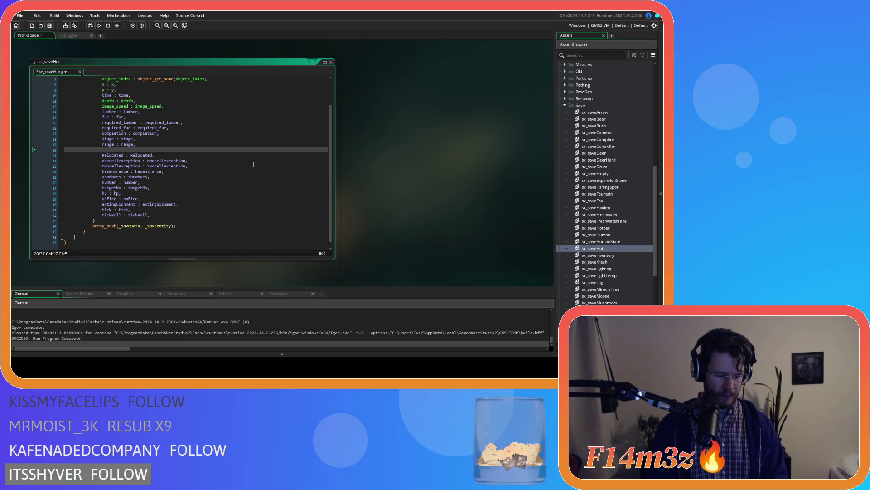
text(fuel )
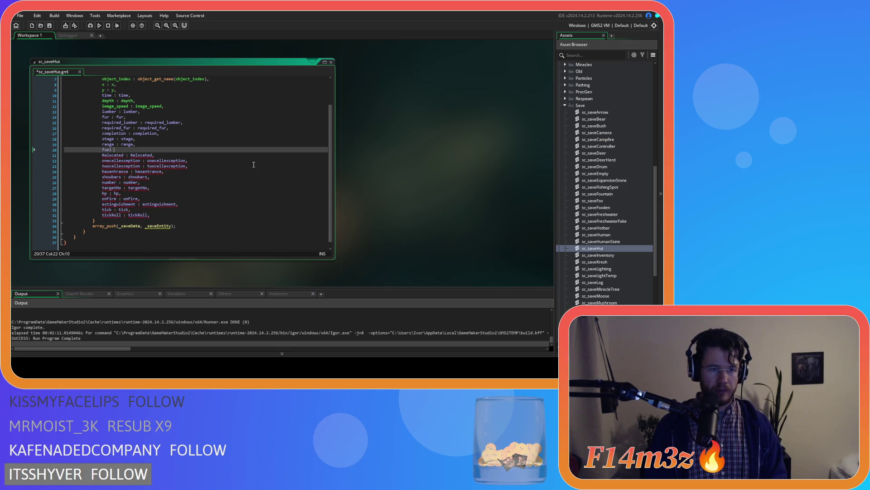
text(: fuel,)
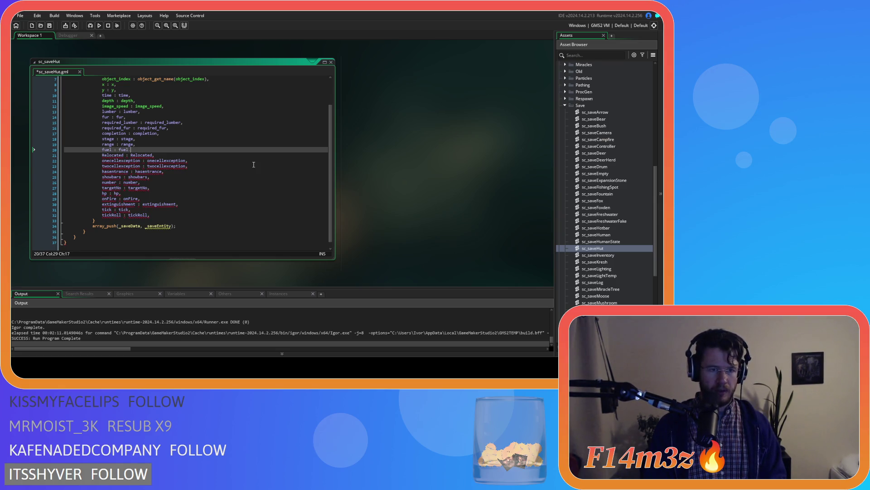
Duplicate the fuel entry into 'temp : temp,' and save sc_saveHut
key(Return)
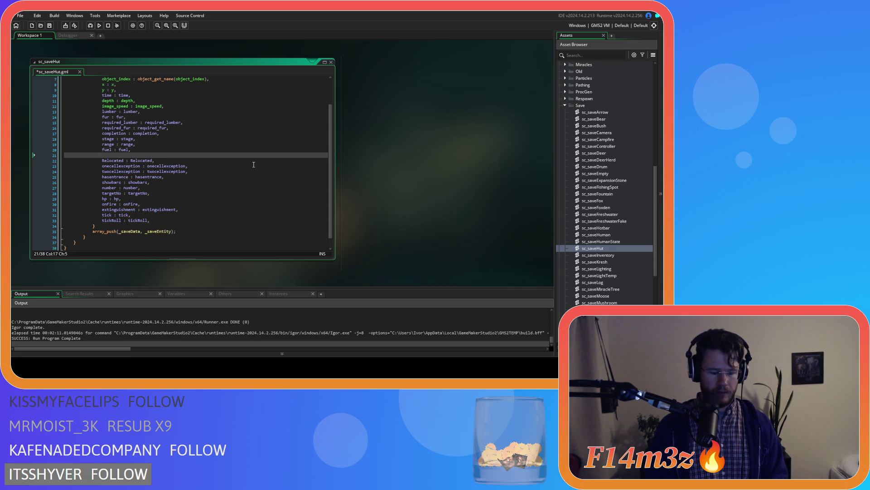
key(ctrl+space)
key(Escape)
key(BackSpace)
key(BackSpace)
key(BackSpace)
key(BackSpace)
key(ctrl+d)
double_click(107, 150)
text(temp)
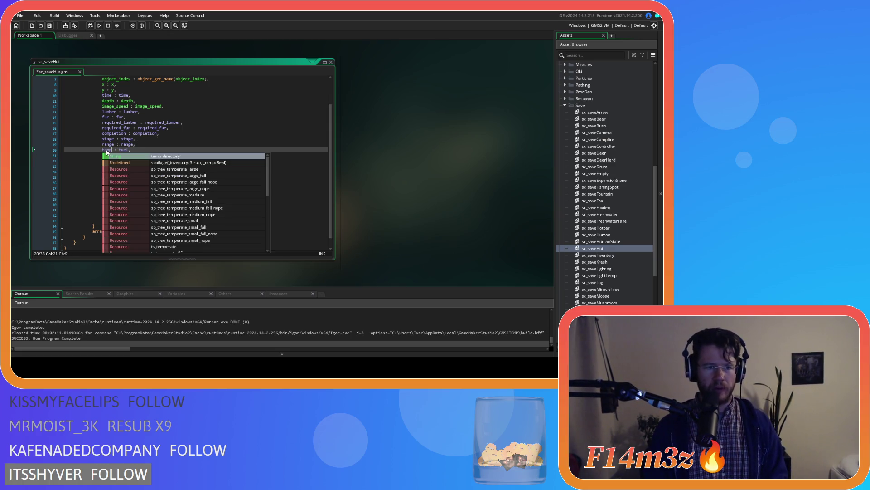
key(ctrl+Right)
key(ctrl+Right)
key(ctrl+shift+Right)
text(temp)
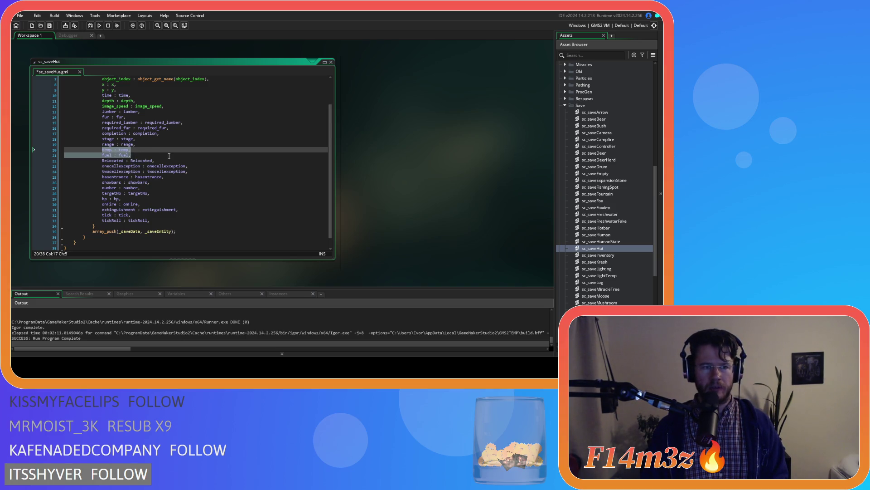
key(Down)
key(End)
key(ctrl+s)
double_click(597, 262)
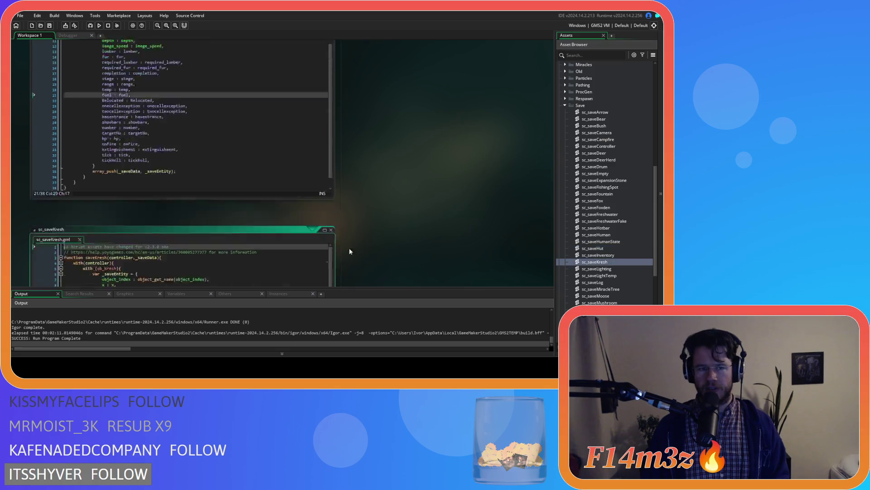
Paste the temp and fuel entries after the range line in sc_saveKresh
click(183, 142)
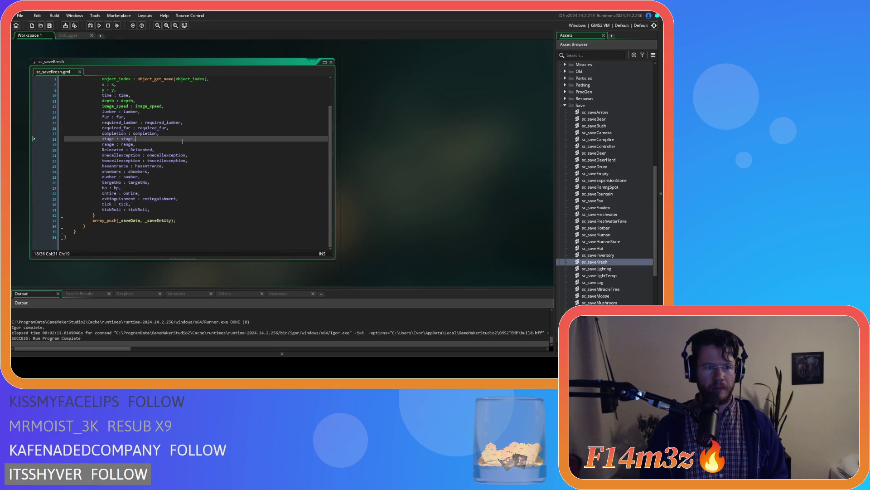
key(Down)
key(ctrl+v)
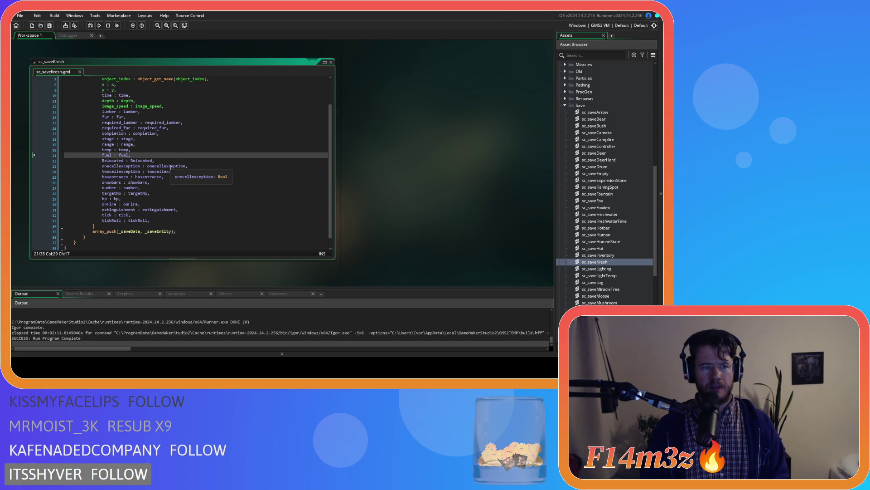
Close all open code windows and collapse the Save scripts folder
scroll(350, 209, up, 1)
right_click(367, 132)
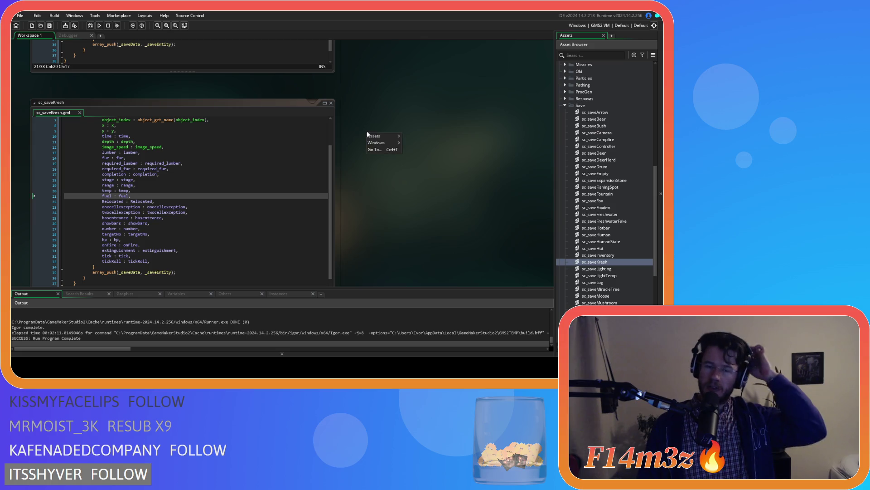
mouse_move(384, 144)
click(412, 164)
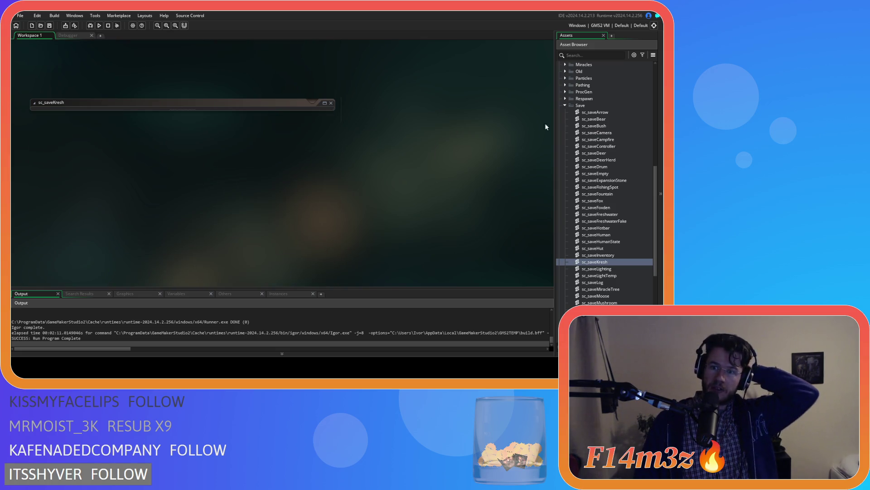
click(565, 105)
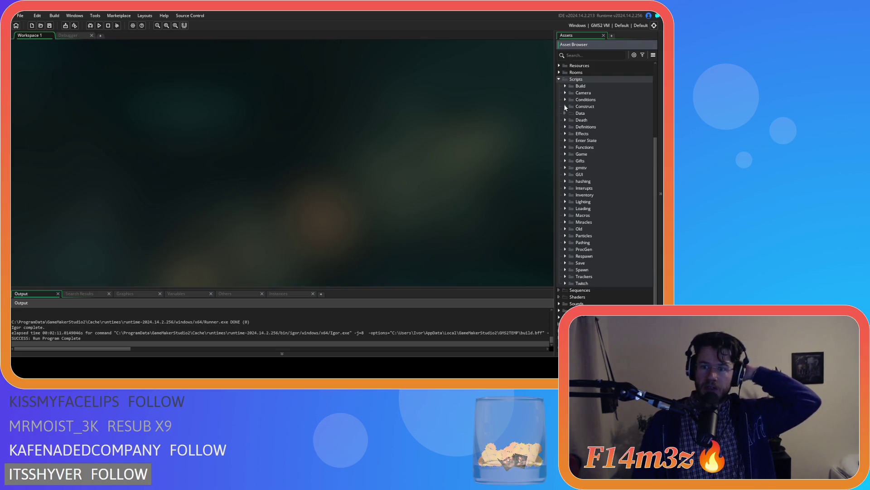
click(559, 80)
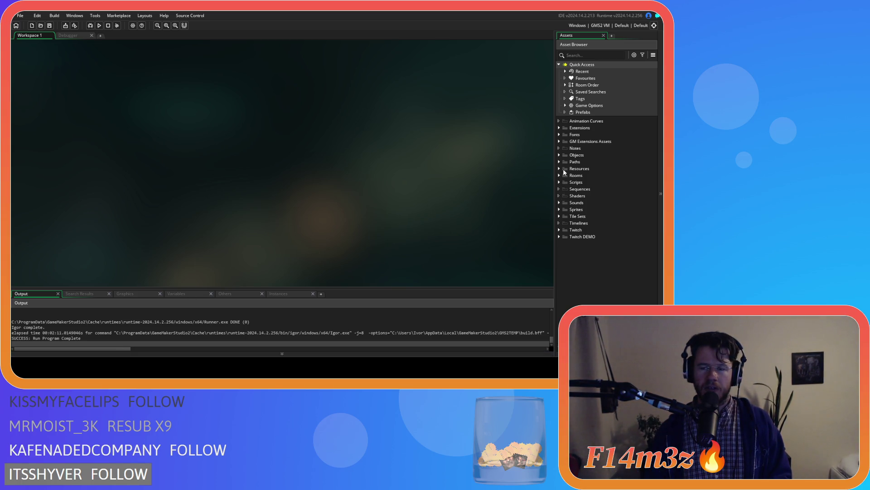
click(559, 183)
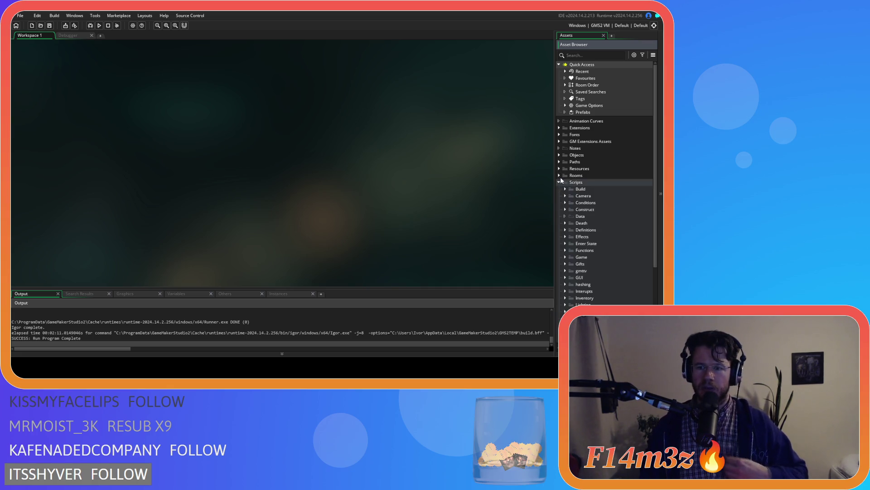
Open the sc_saveHumanState script from the Save scripts folder
scroll(588, 255, down, 3)
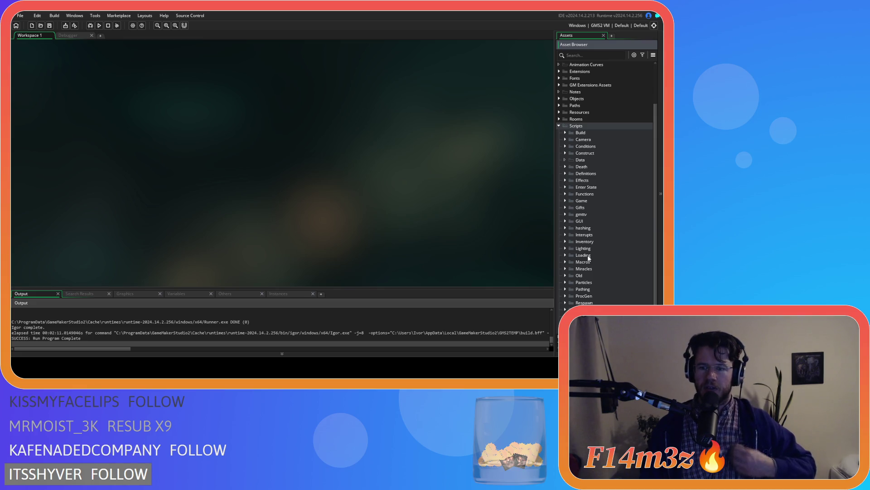
click(566, 309)
scroll(567, 308, down, 10)
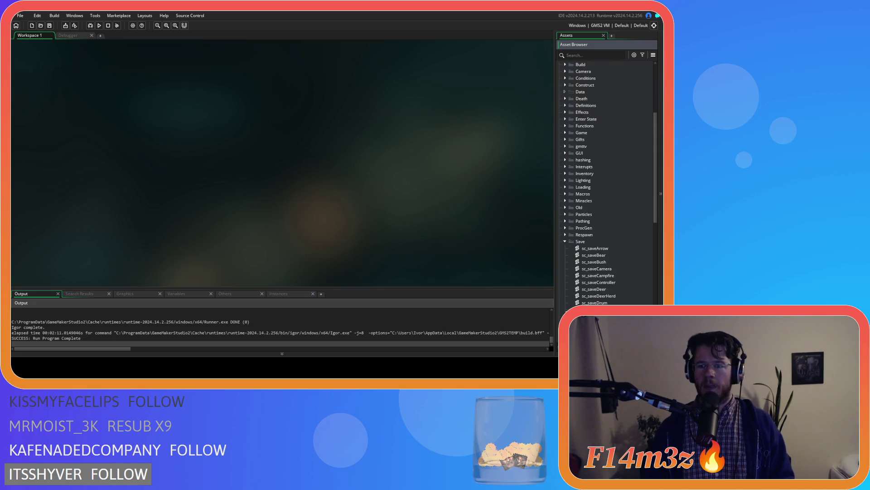
scroll(586, 285, down, 6)
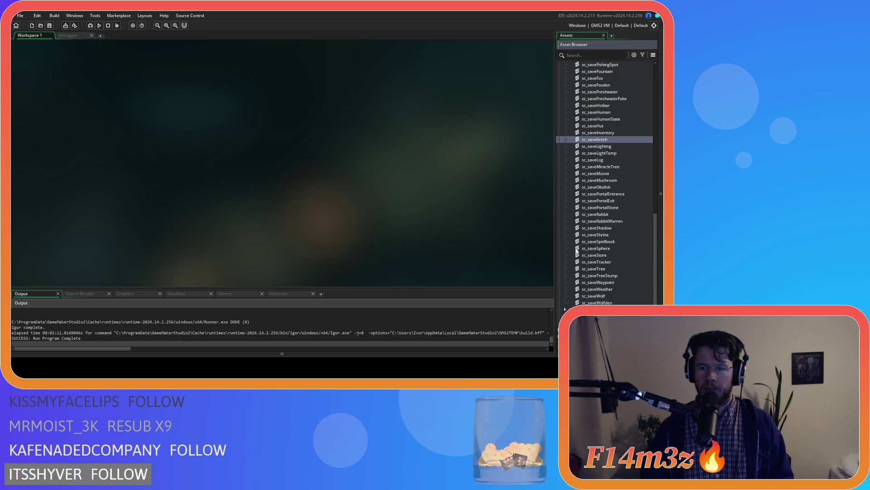
scroll(619, 269, up, 1)
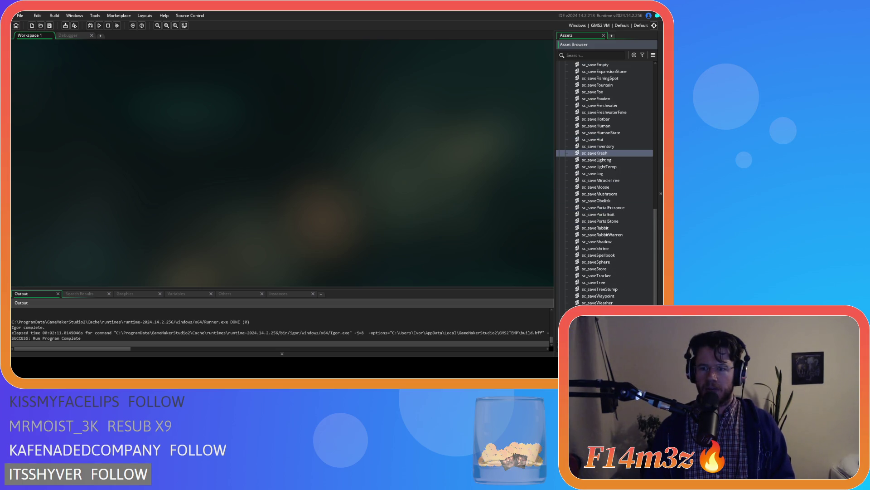
scroll(614, 291, up, 4)
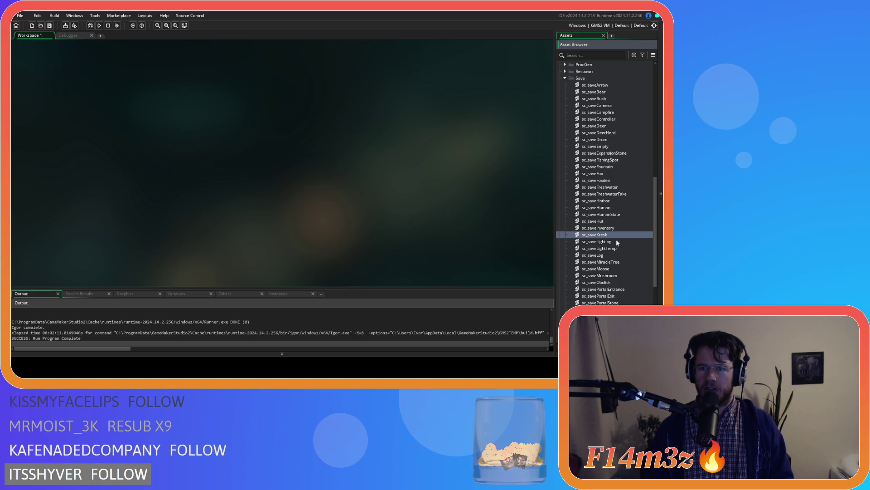
double_click(610, 215)
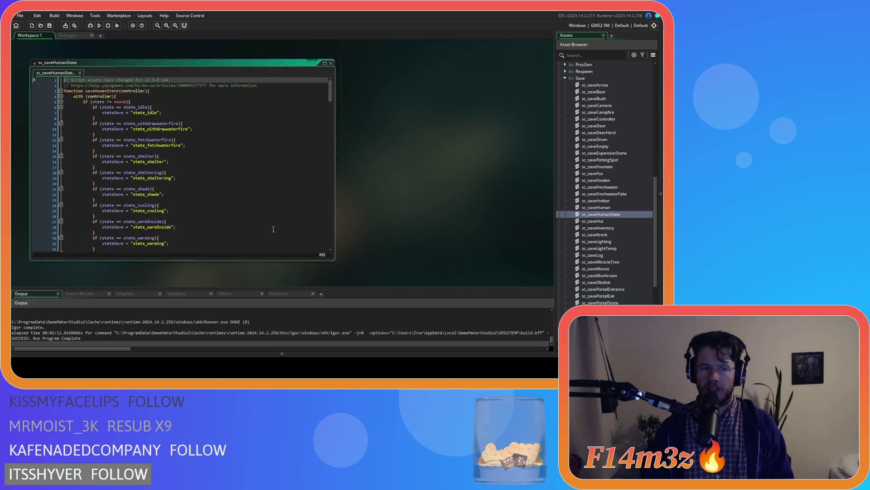
scroll(235, 208, down, 20)
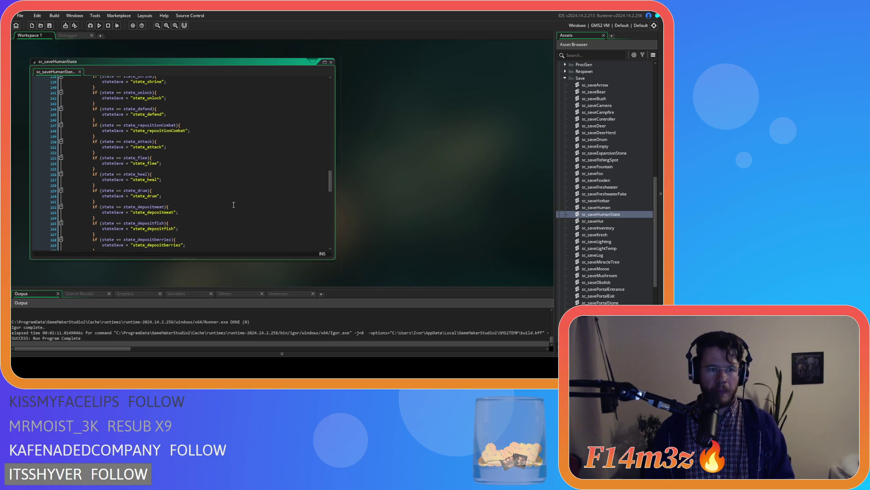
scroll(231, 199, down, 8)
Duplicate the state_harvested block into a state_withdrawfirewoodtent case
drag(102, 222, 93, 210)
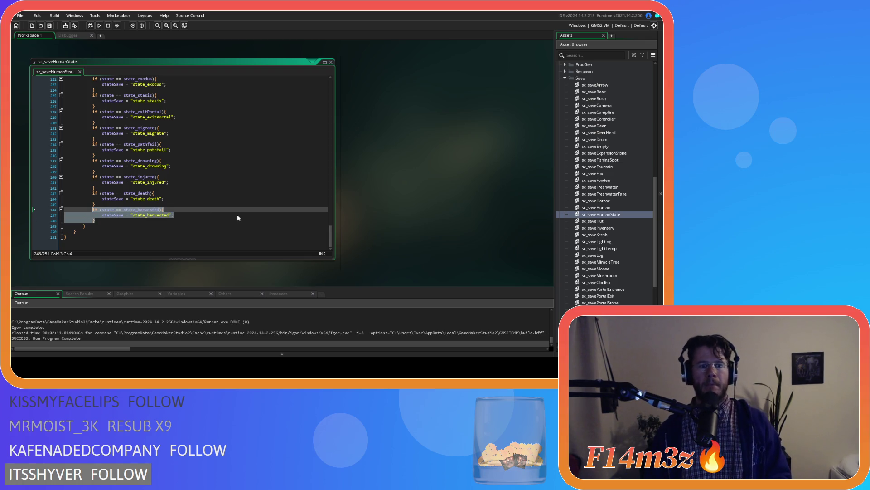
key(ctrl+d)
click(141, 227)
drag(139, 226, 161, 226)
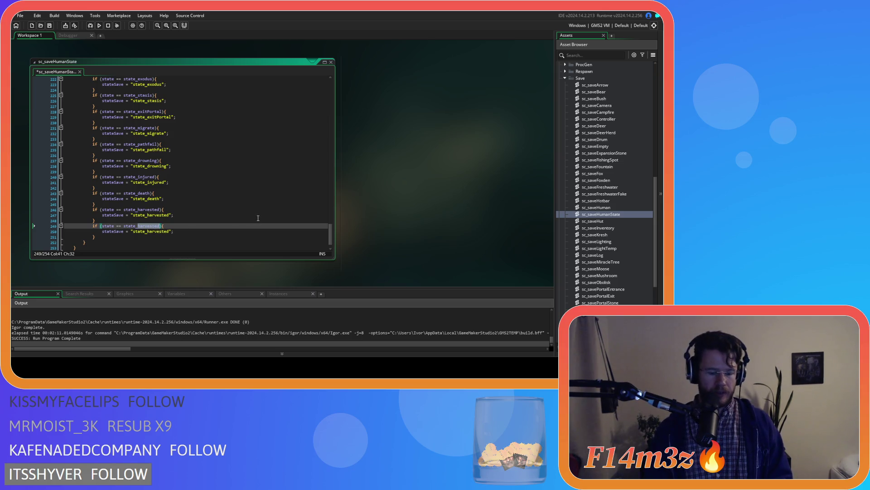
text(withe)
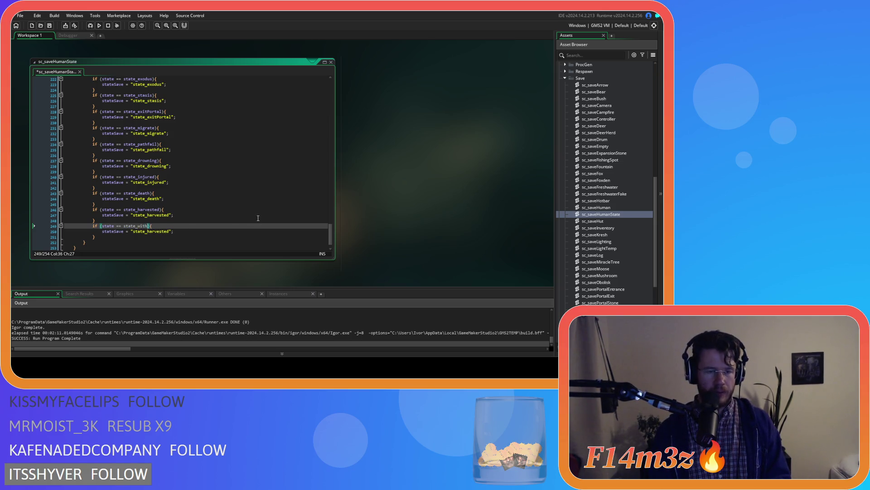
text(raw)
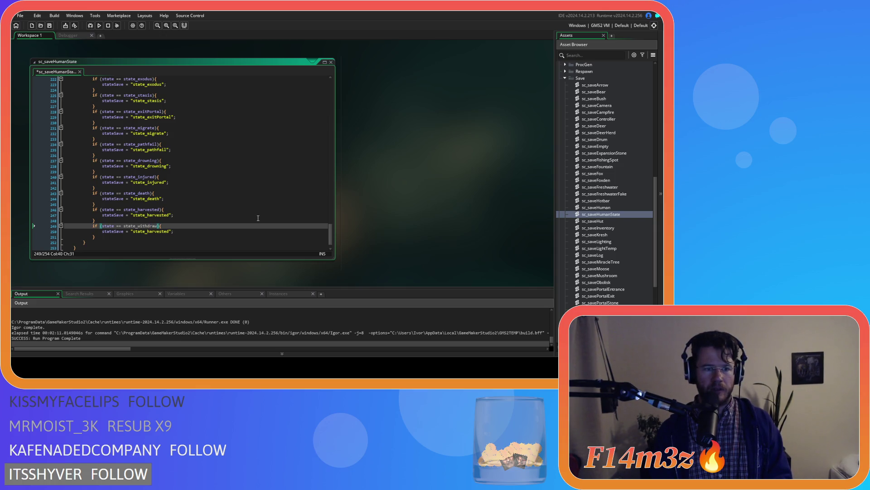
text(firewood)
text(tent)
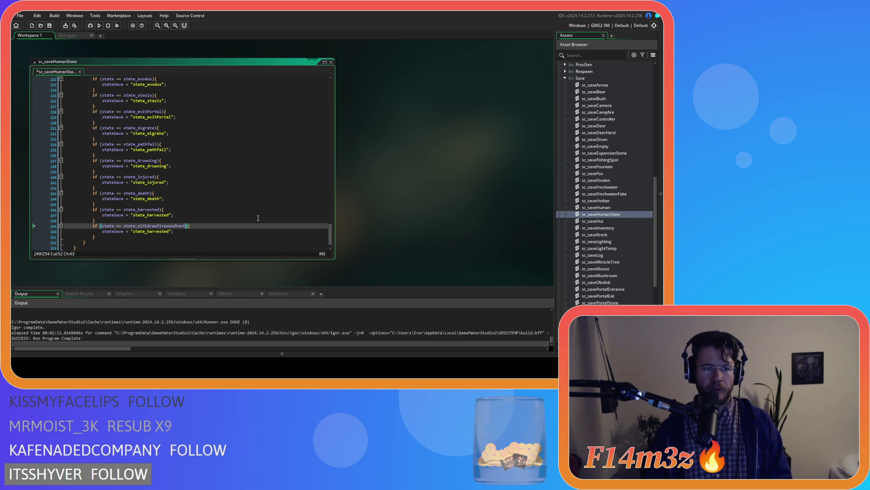
click(147, 232)
double_click(147, 233)
text(withdrawfirewoodtent)
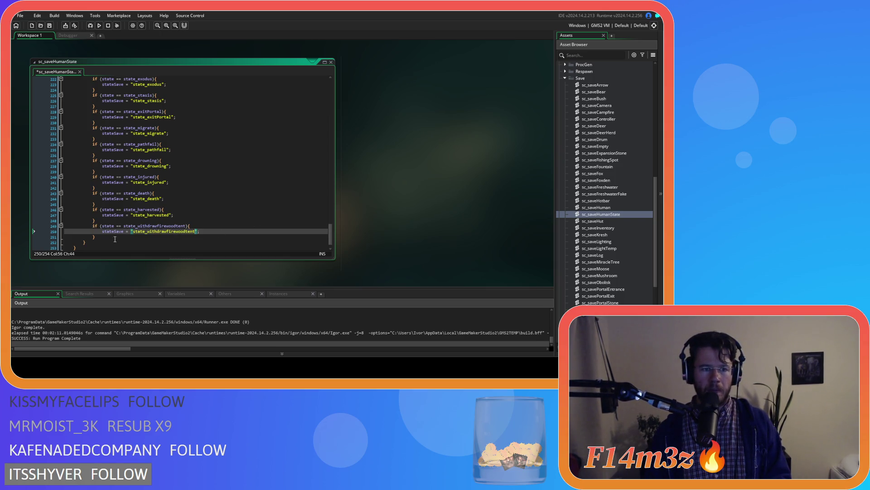
Duplicate that block into a state_fueltent case saved as "state_fueltent", and save the script
drag(96, 236, 64, 226)
key(ctrl+d)
drag(138, 231, 186, 231)
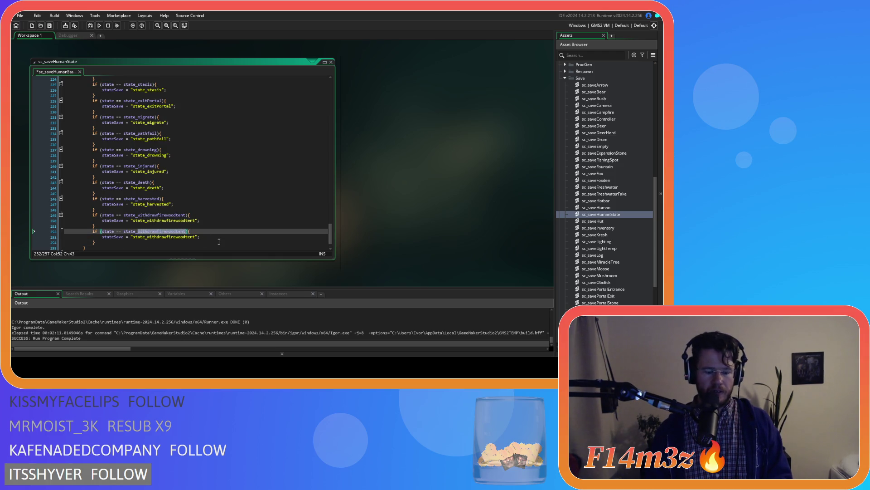
text(fueltent)
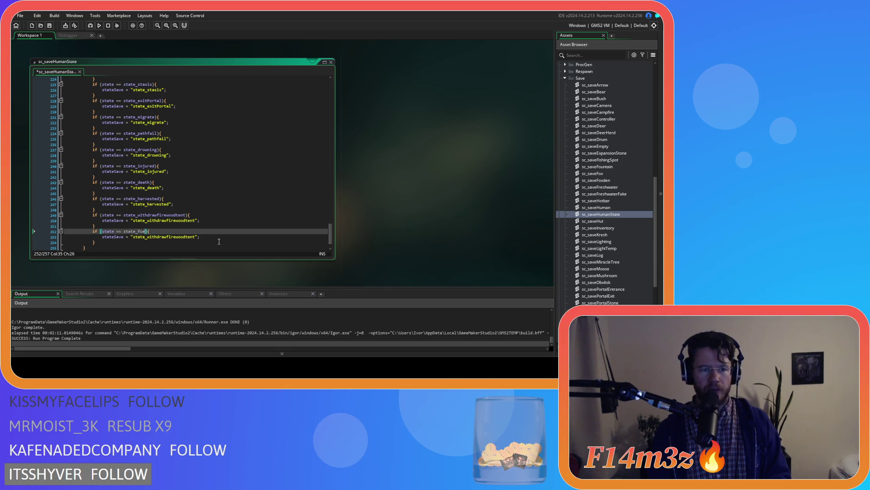
double_click(139, 231)
key(ctrl+c)
double_click(163, 236)
key(ctrl+v)
key(ctrl+s)
Select the two new state blocks and bring up their context menu
drag(159, 243, 93, 216)
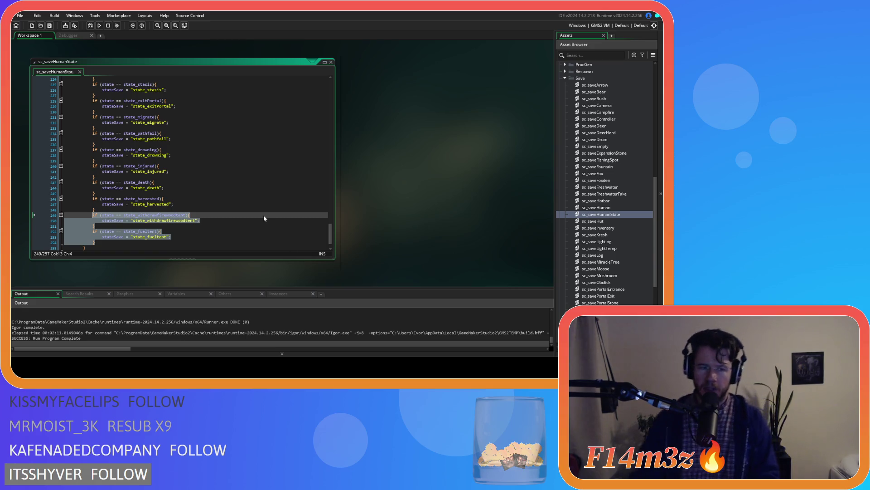
scroll(608, 274, down, 2)
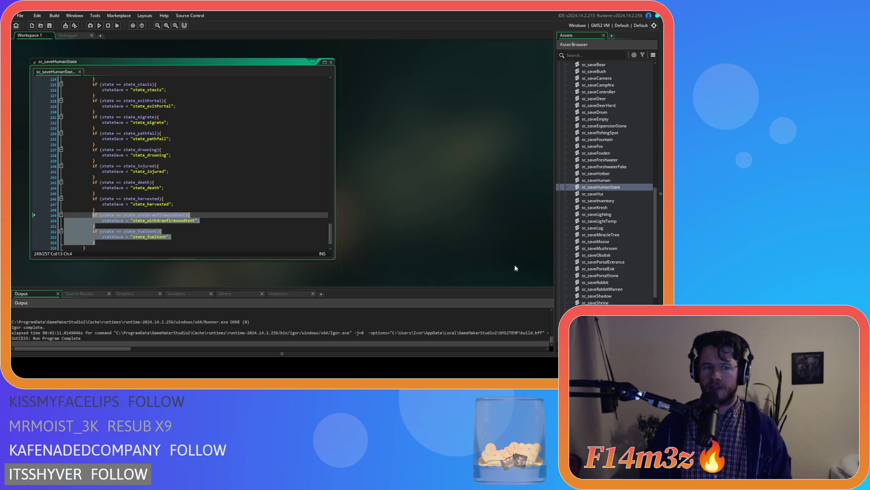
right_click(146, 236)
Copy the two new blocks and open sc_loadHumanStates from the Loading folder
click(166, 113)
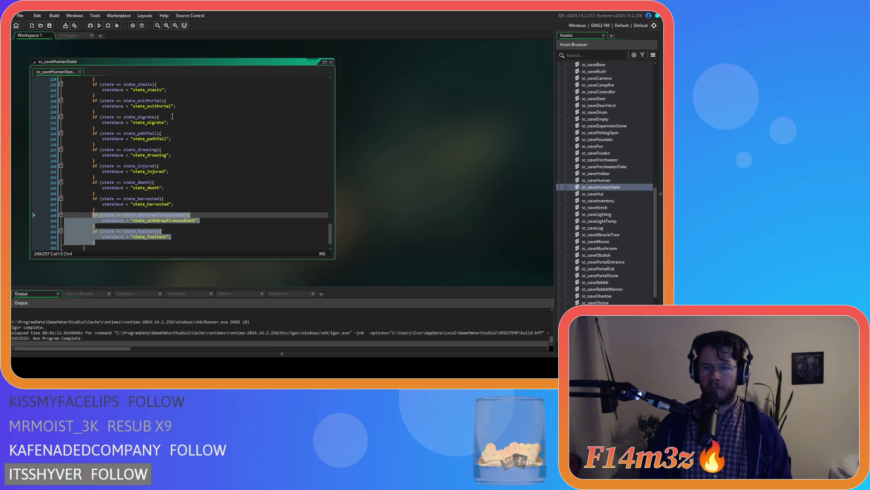
scroll(601, 227, up, 6)
click(564, 187)
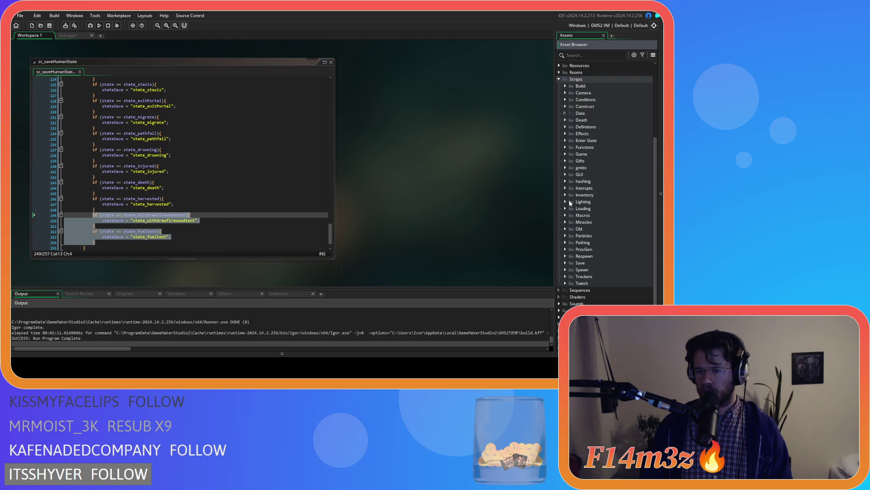
click(567, 209)
scroll(594, 234, down, 2)
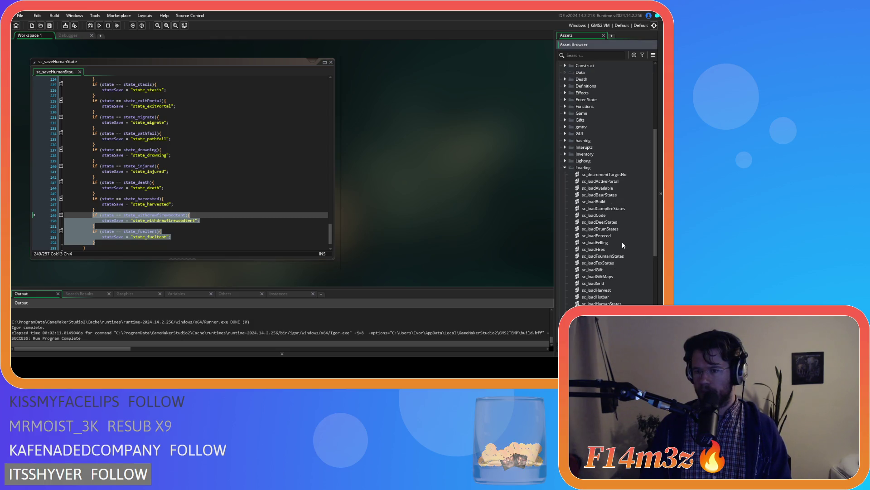
scroll(623, 259, down, 2)
double_click(624, 262)
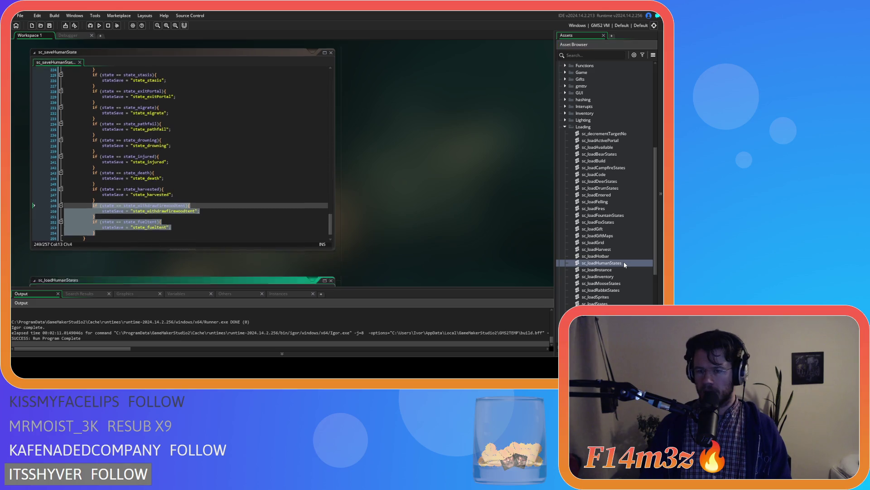
Paste the blocks after state_burn and quote "state_withdrawfirewoodtent" in the first condition
scroll(247, 190, down, 20)
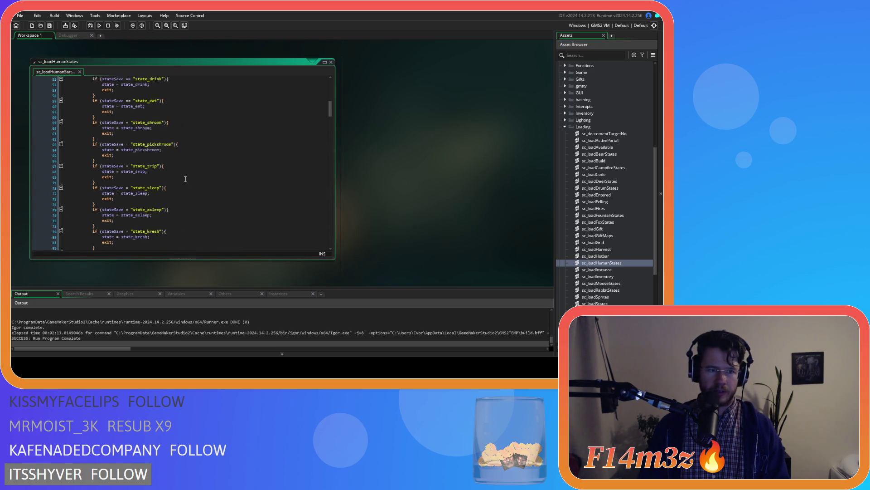
scroll(186, 178, down, 20)
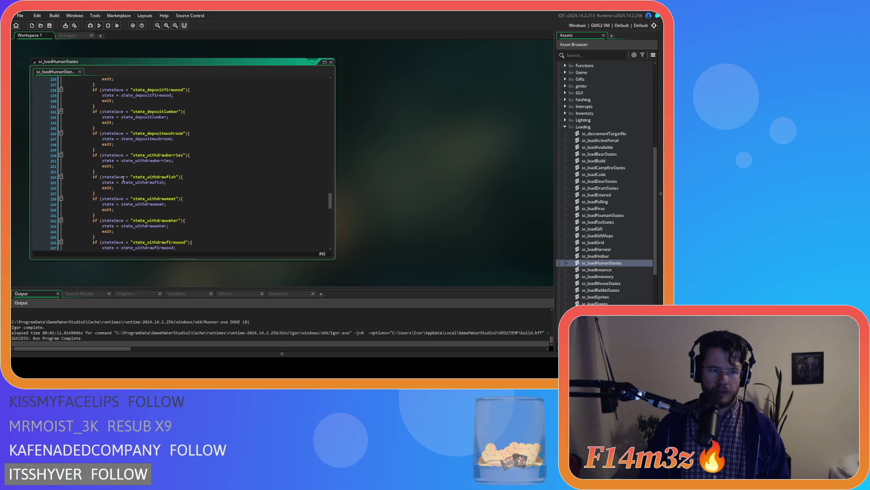
click(95, 218)
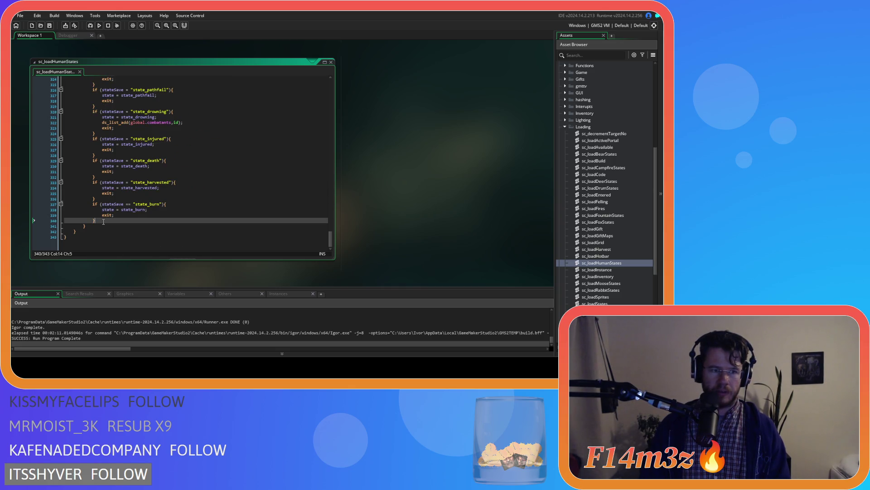
key(ctrl+v)
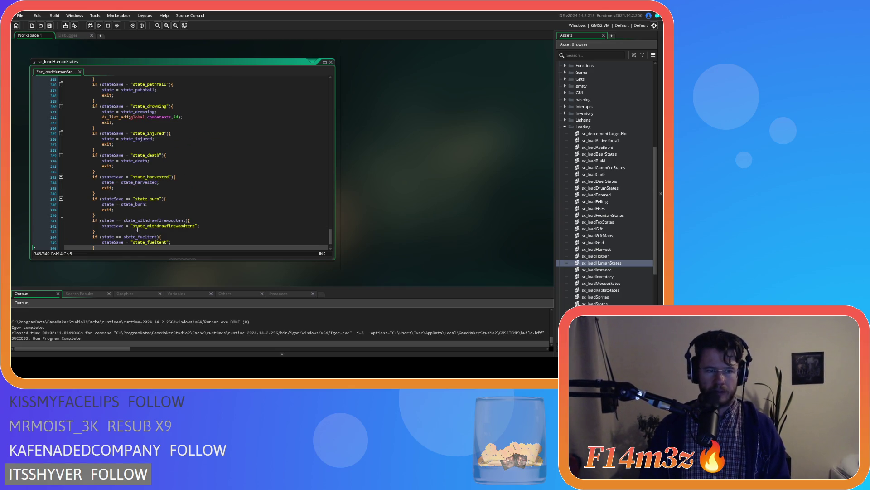
click(125, 220)
text(")
click(187, 221)
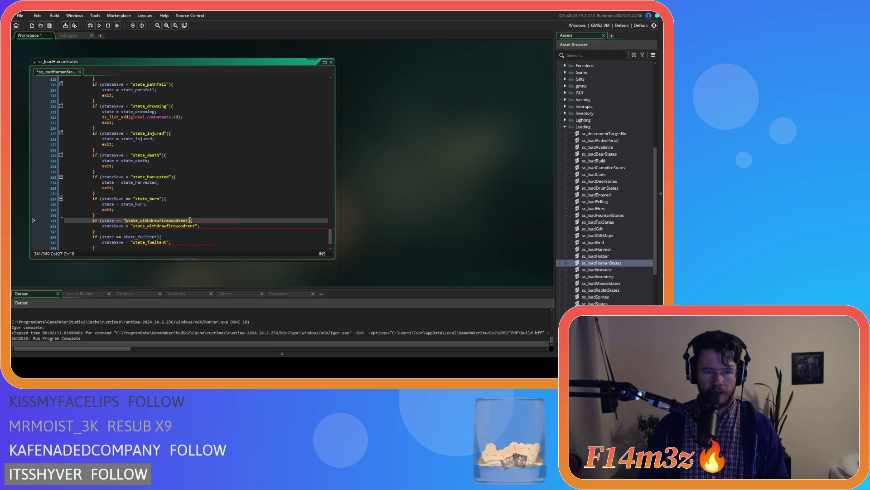
text(")
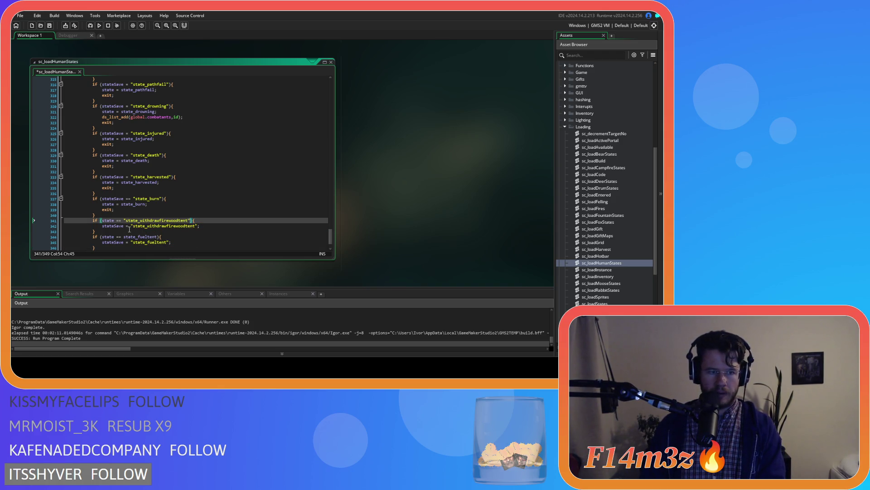
Make both pasted conditions check stateSave and both assignments set state
double_click(116, 200)
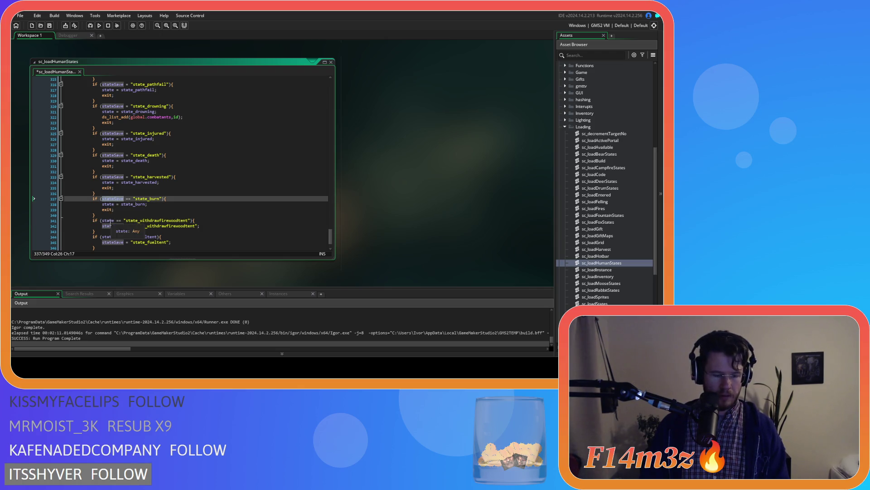
double_click(107, 221)
key(ctrl+v)
double_click(107, 237)
key(ctrl+v)
click(105, 204)
double_click(107, 226)
text(state)
double_click(108, 242)
text(state)
Unquote state_withdrawfirewoodtent in its assignment and quote "state_fueltent" in its condition
click(122, 225)
key(BackSpace)
click(185, 226)
key(BackSpace)
click(133, 237)
text(")
click(168, 237)
text(")
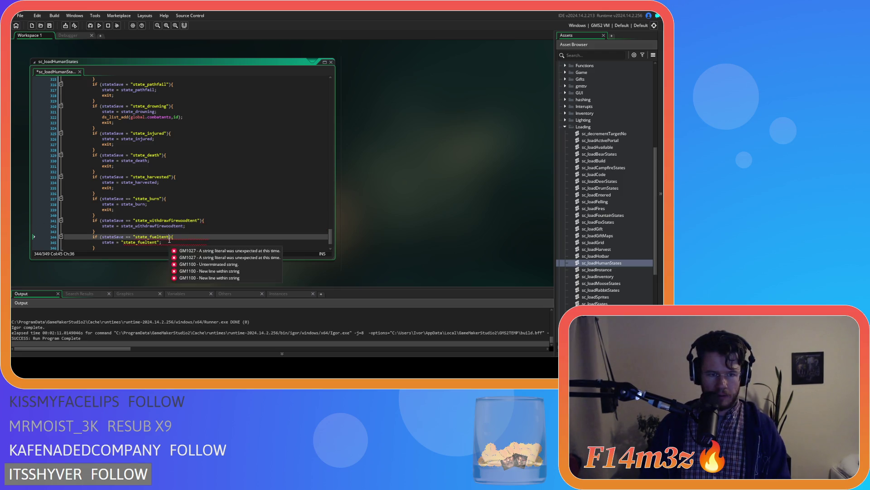
Unquote state_fueltent in its assignment and save the load script
click(123, 242)
key(BackSpace)
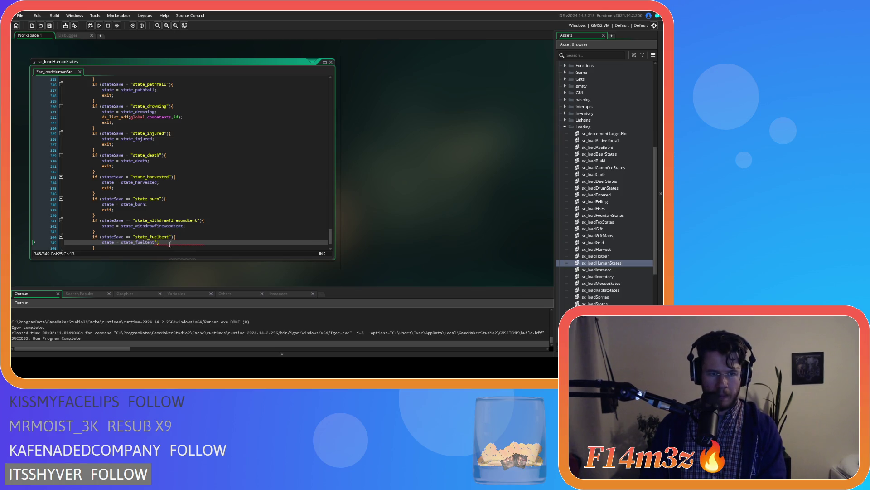
click(157, 242)
key(BackSpace)
click(177, 242)
key(ctrl+s)
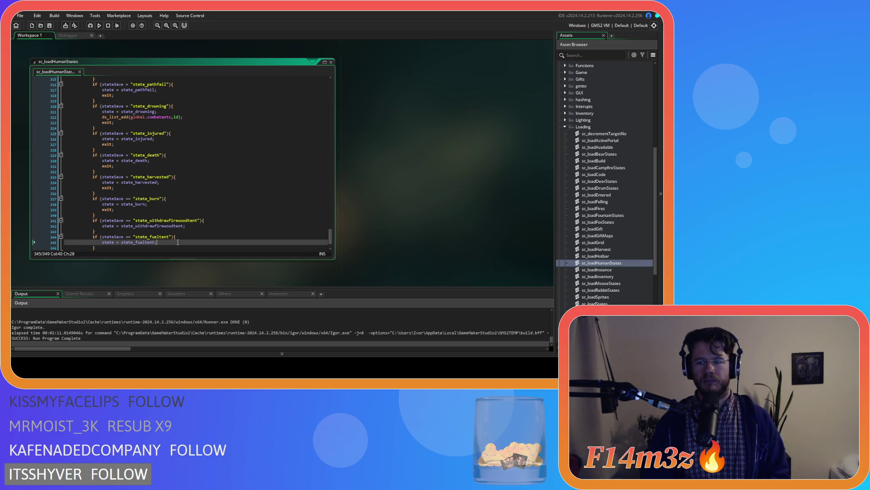
Review the new state cases in sc_loadHumanStates
click(190, 230)
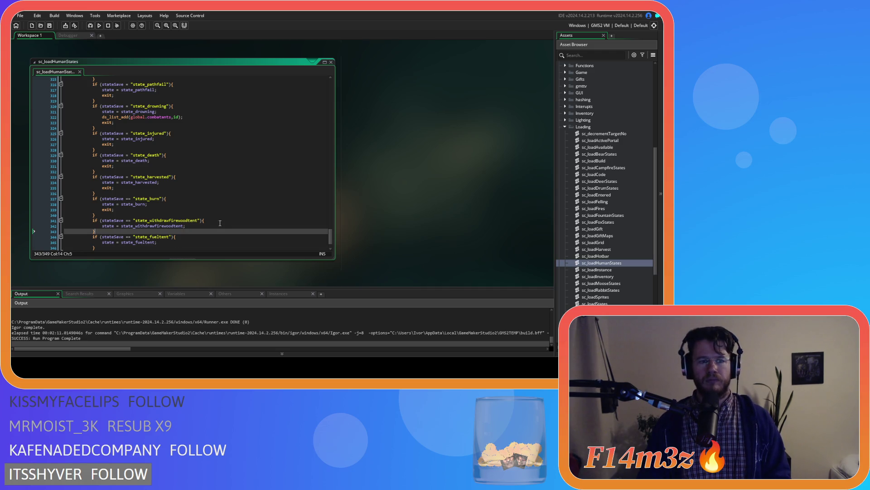
scroll(225, 223, down, 2)
scroll(229, 224, up, 1)
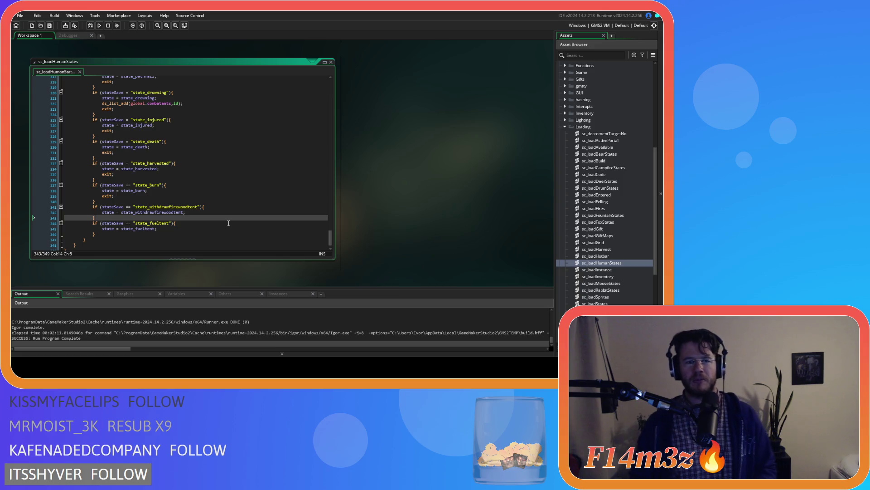
click(227, 221)
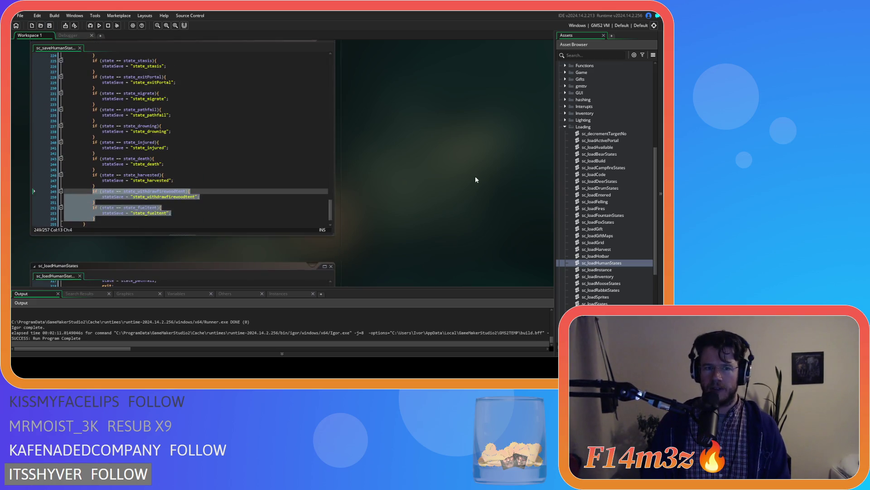
Close all open code editors from the workspace context menu
right_click(434, 163)
mouse_move(451, 172)
click(477, 194)
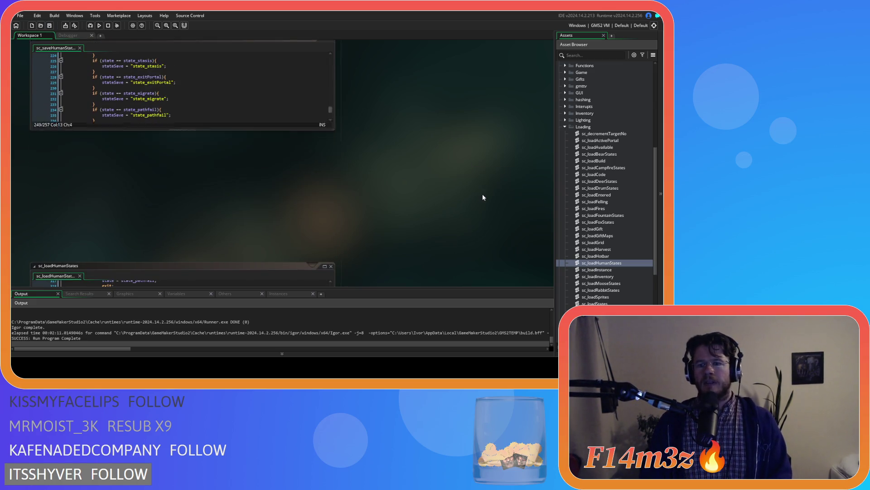